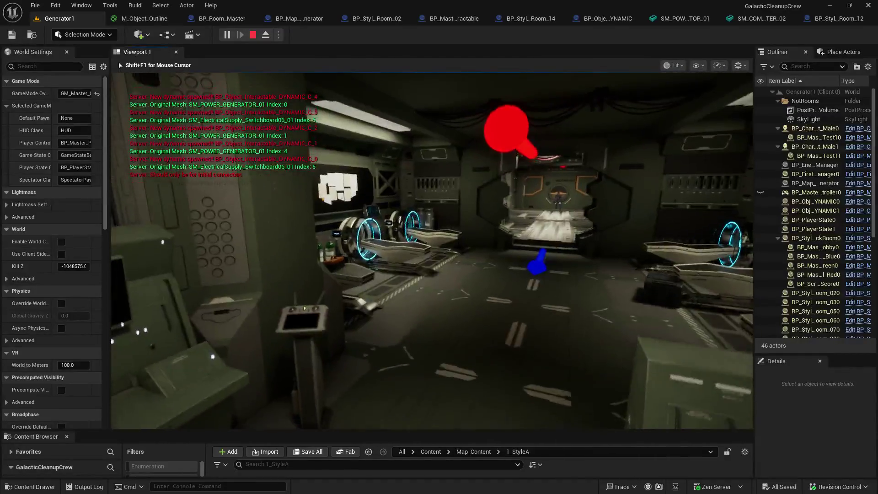
Eject from the player pawn with F8 and fly the free camera over to the wall generator unit
key("F8")
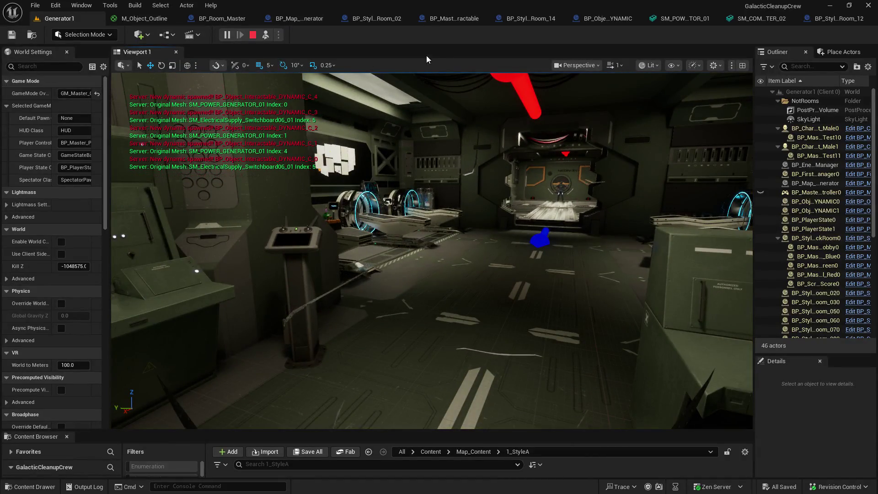
left_click_drag(397, 230, 397, 230)
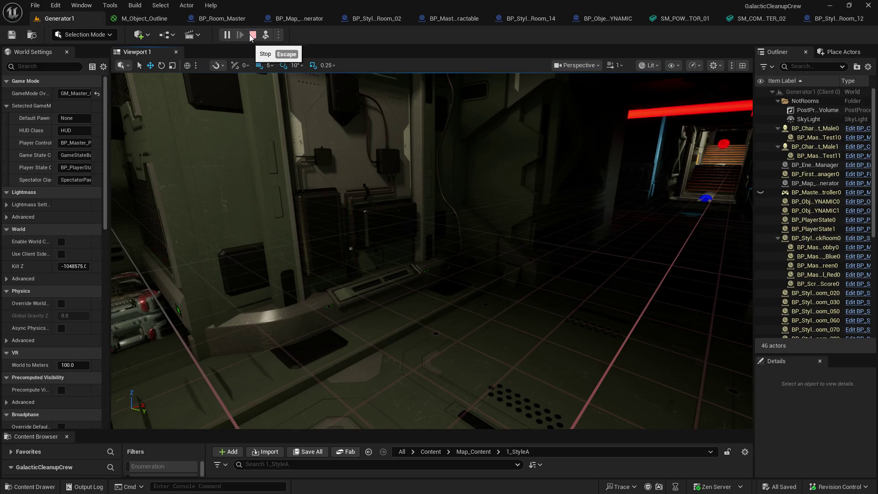
Stop the current session, launch a fresh Play-In-Editor session and capture the mouse in the game view
left_click(252, 35)
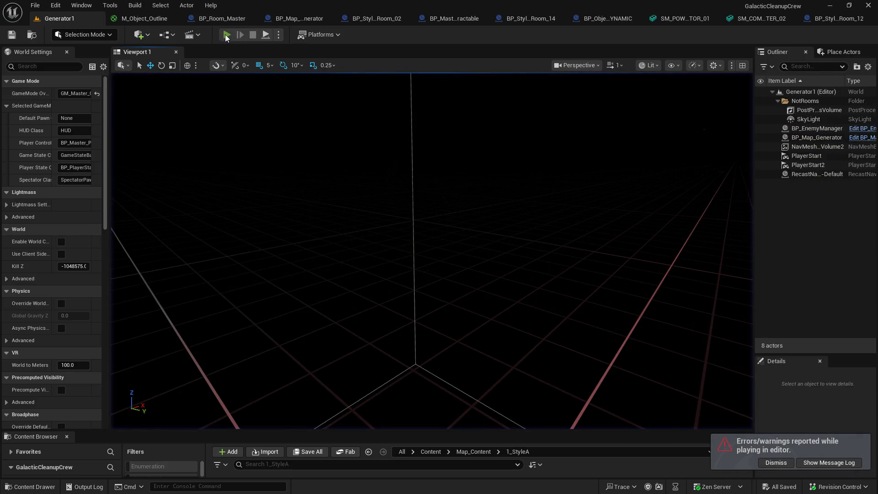
left_click(226, 36)
left_click(431, 198)
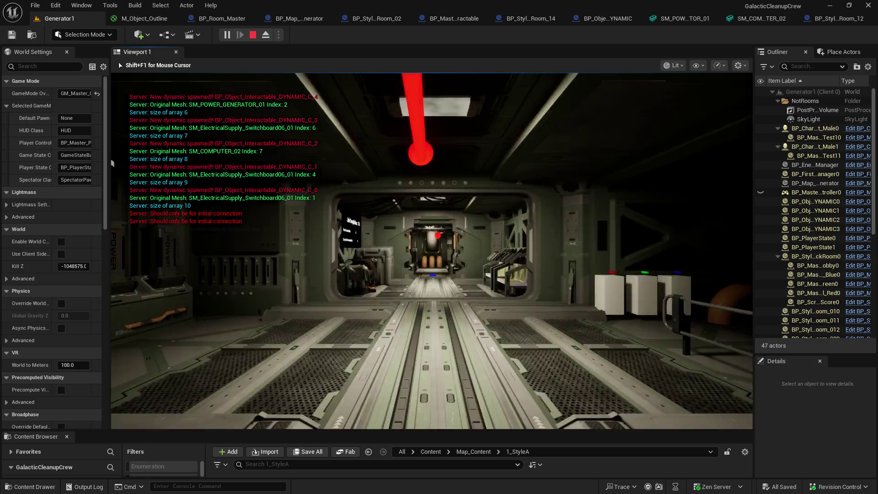
Walk from the corridor through the locker and red-pipe rooms, across the catwalk toward the generator corridor
key("w")
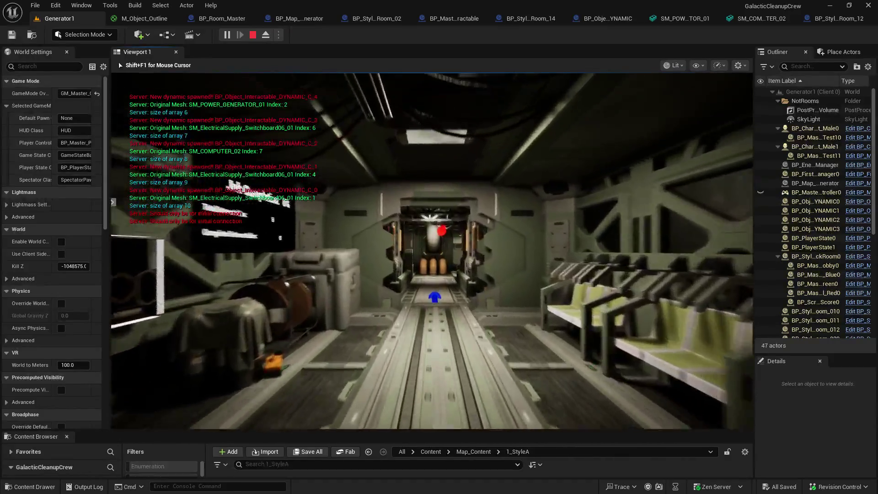
key("w")
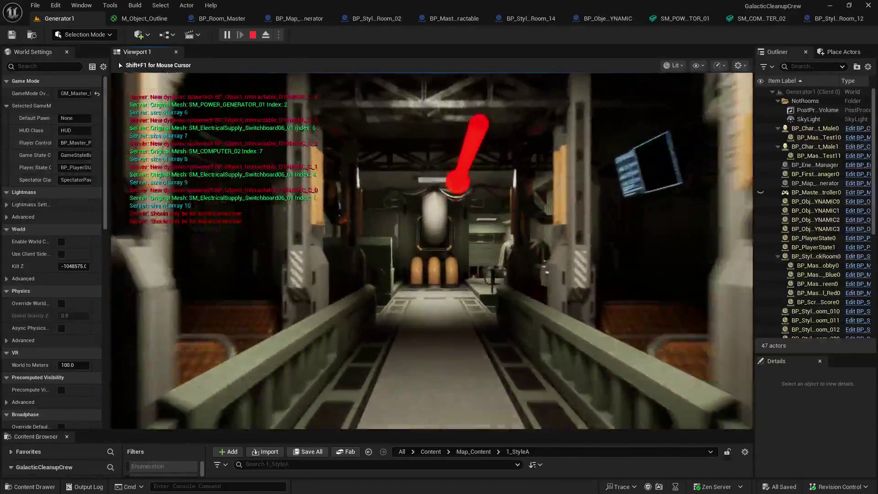
key("w")
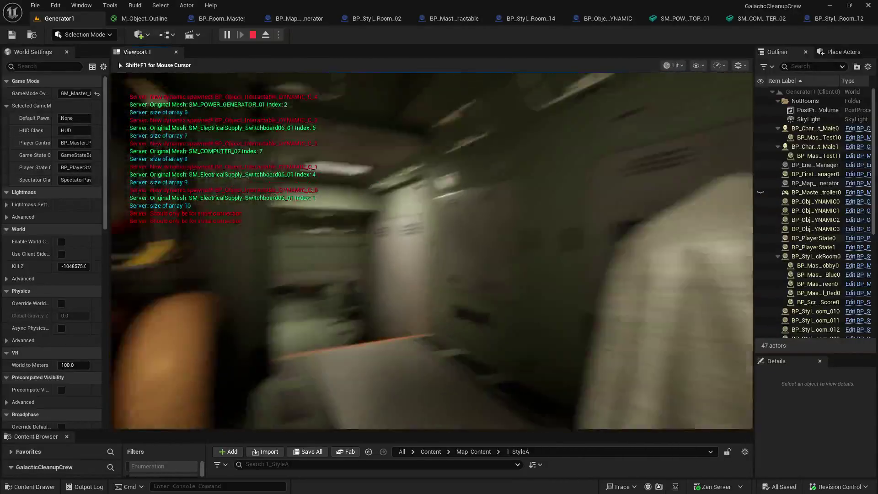
key("w")
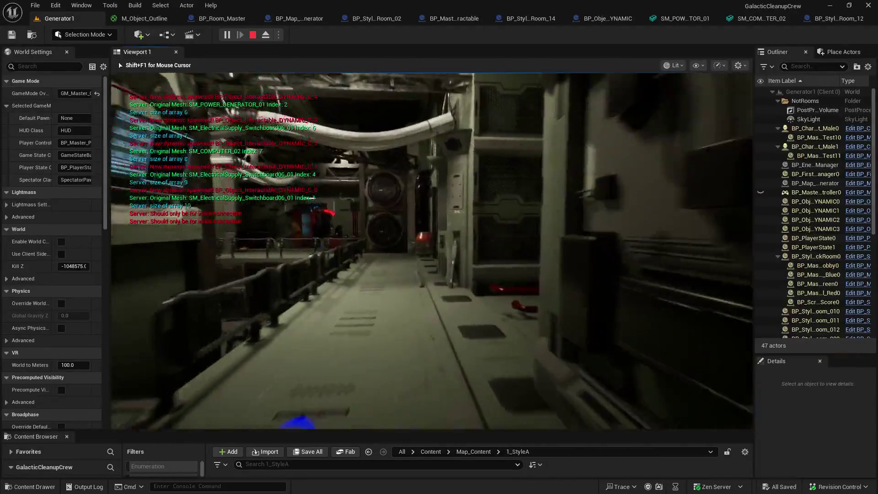
key("w")
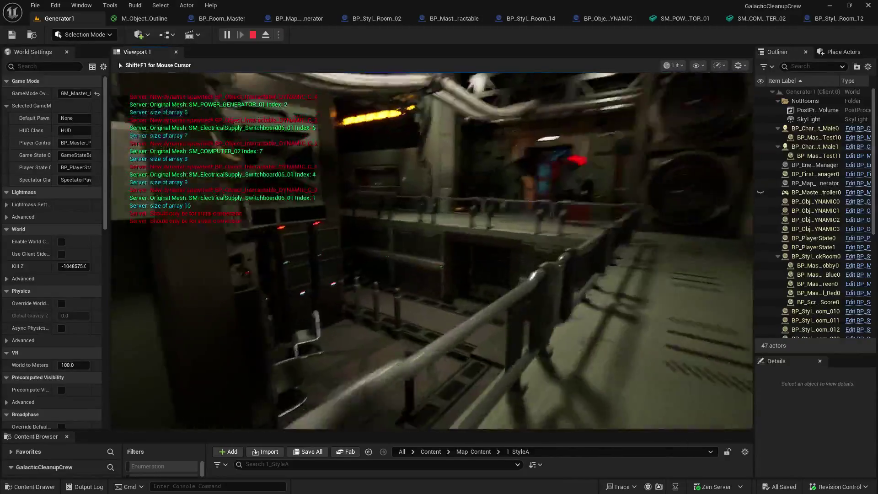
key("w")
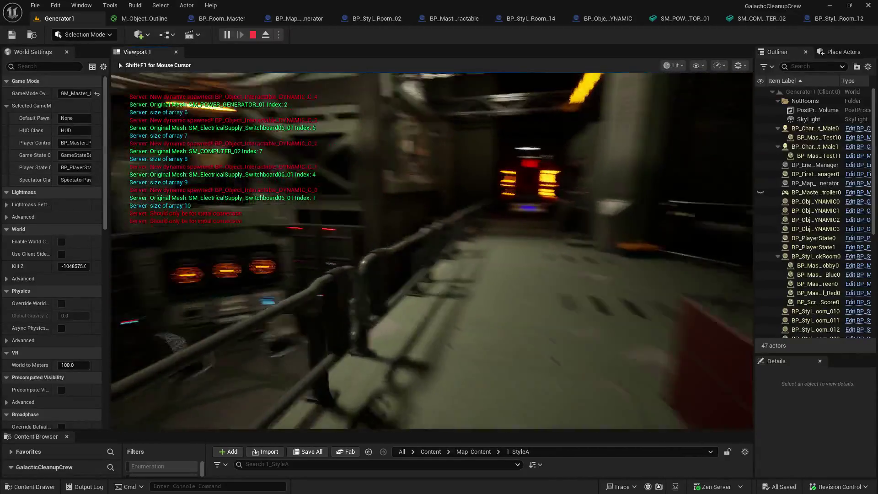
key("w")
key("w")
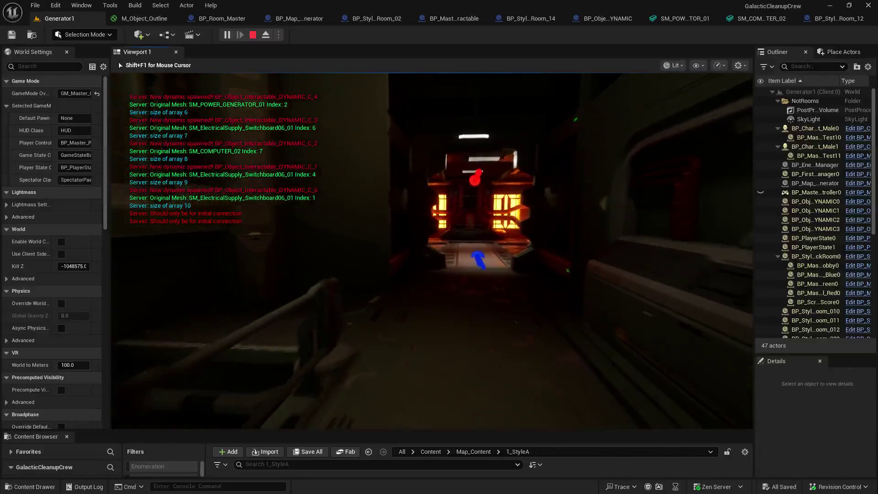
Continue past the orange pipes, yellow generator and table room into the red-lit corridor toward the REACTOR hall
key("w")
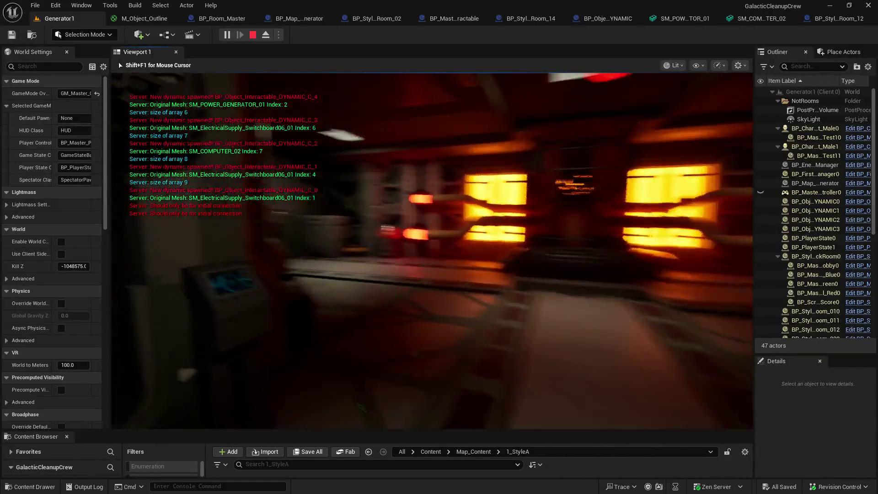
key("w")
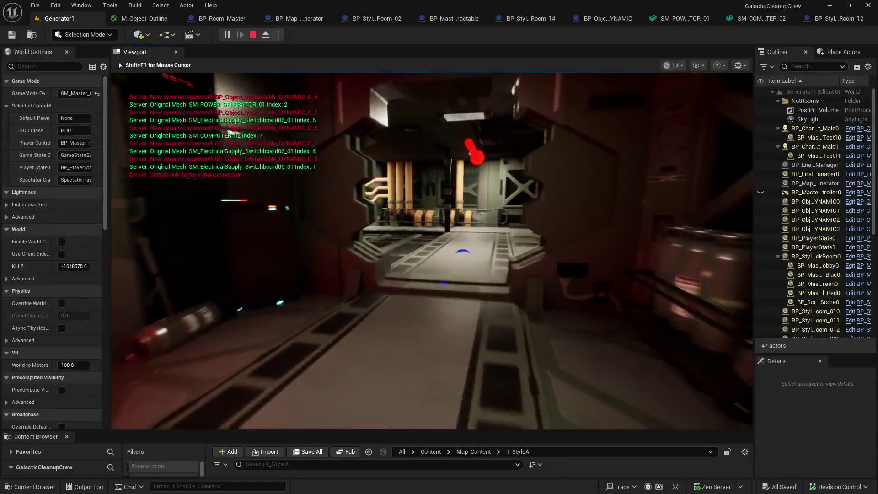
key("w")
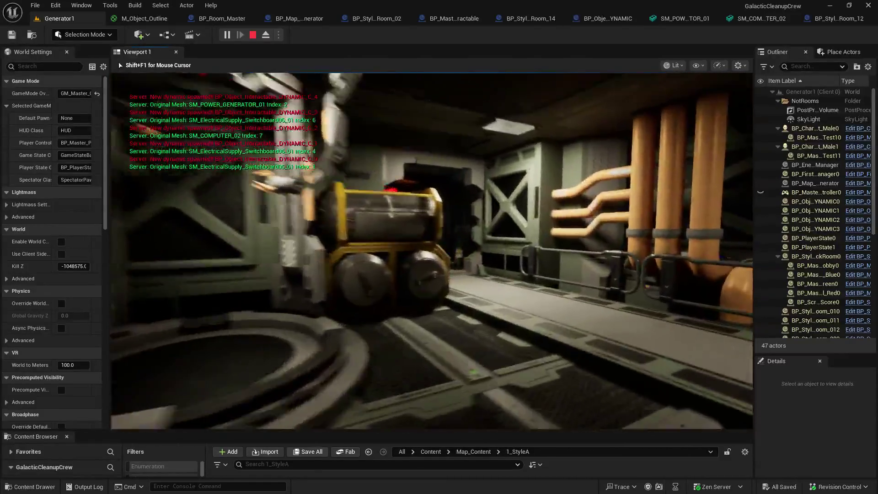
key("w")
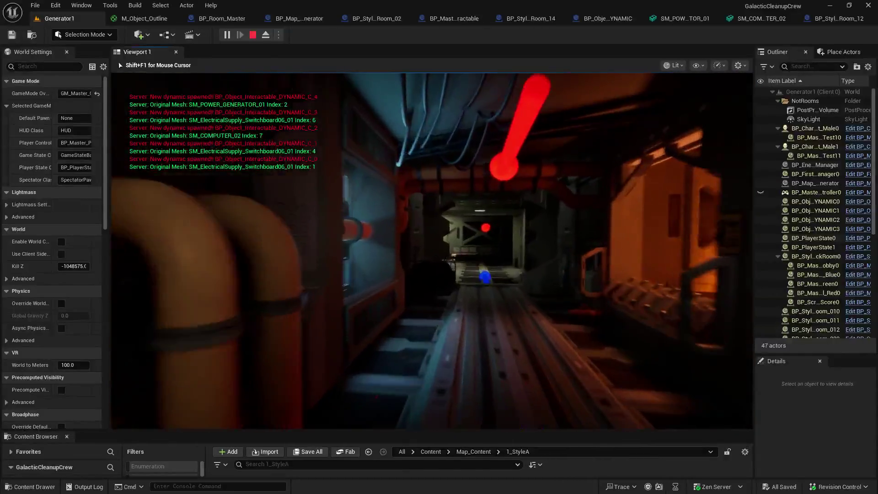
key("w")
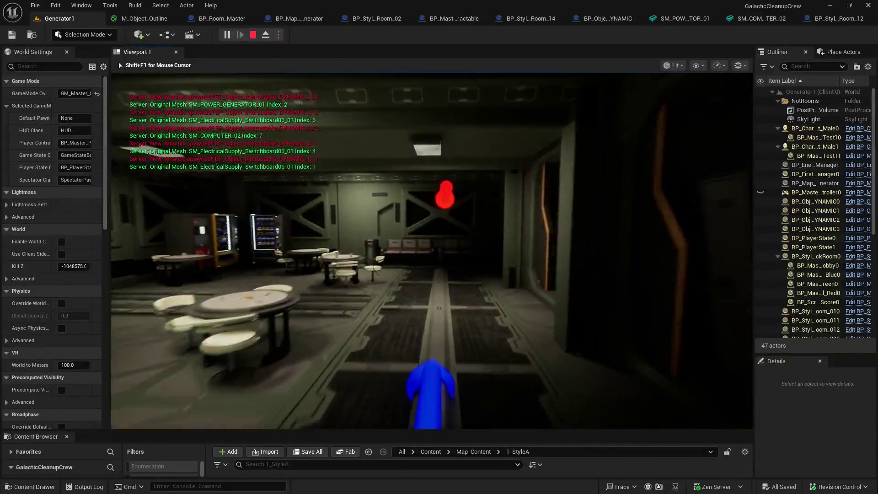
key("w")
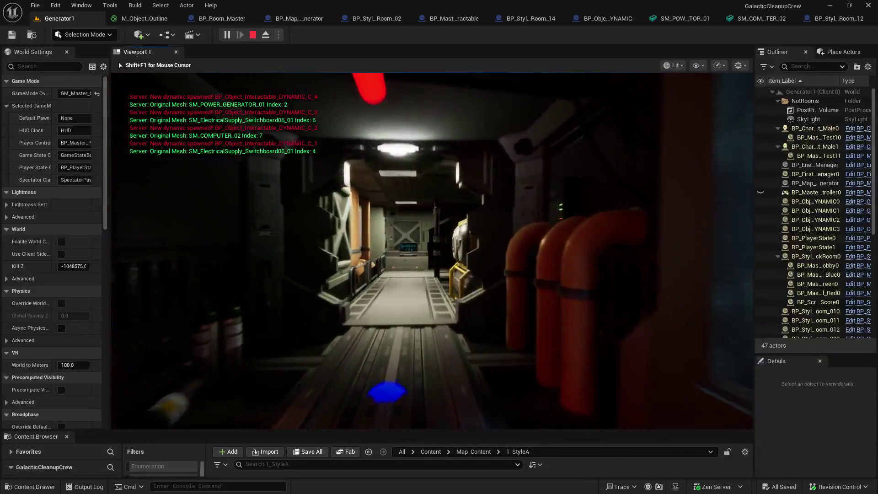
key("w")
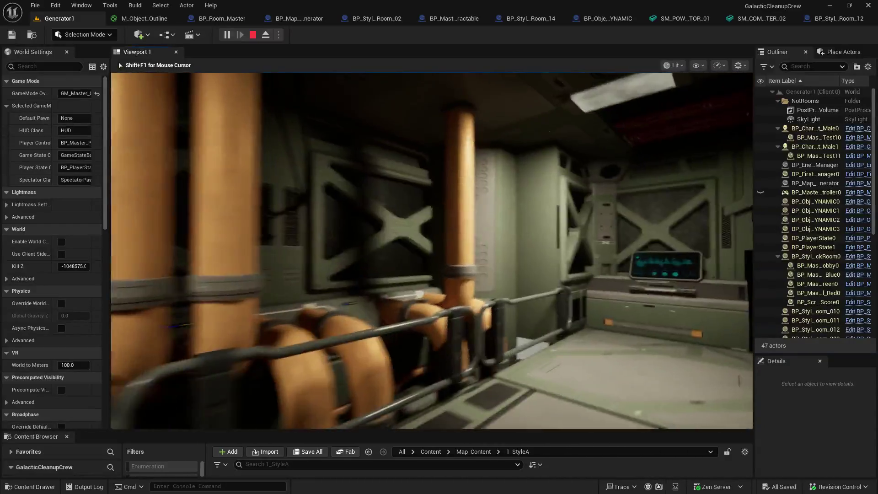
key("w")
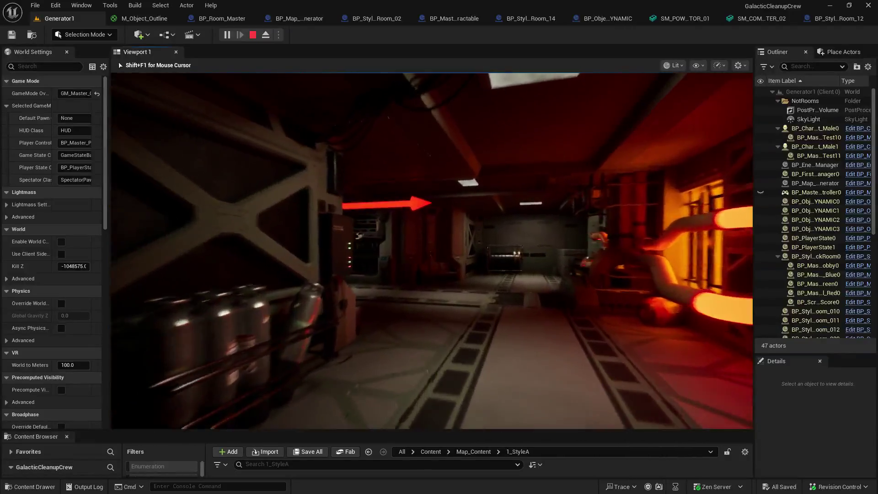
key("w")
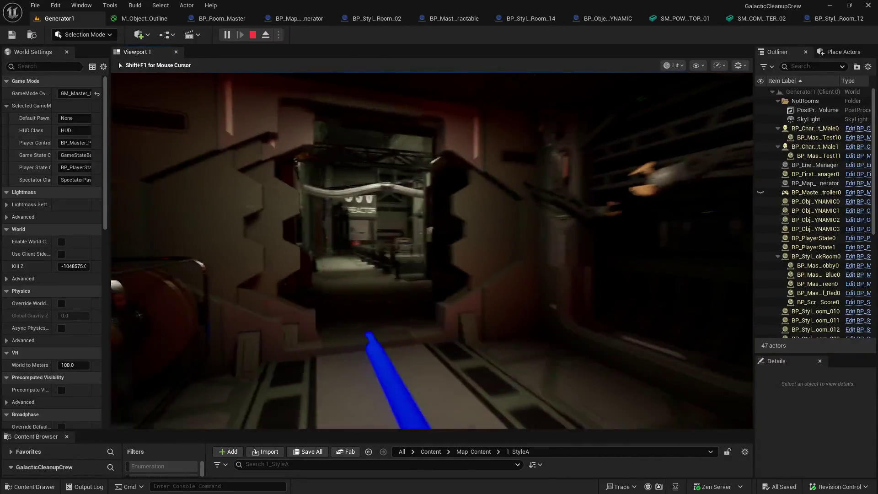
Pass the REACTOR sign to the storage room and interact with console C_4, earning Player_1 1 point
key("w")
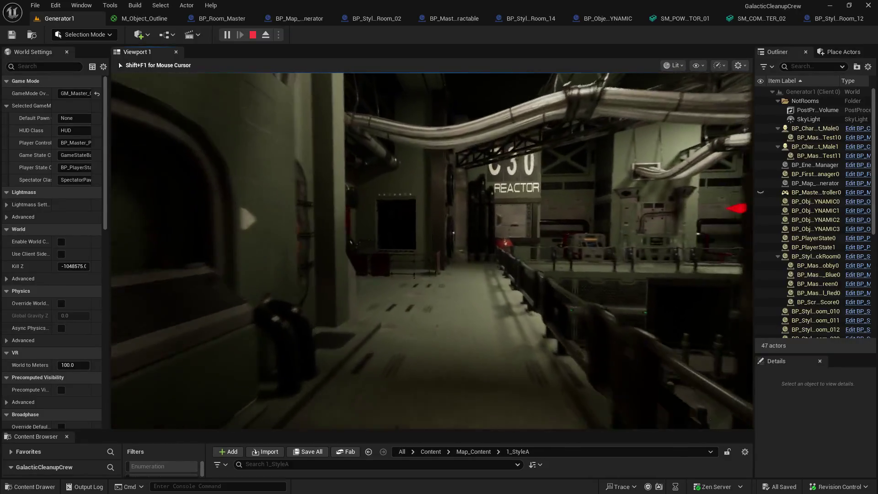
key("w")
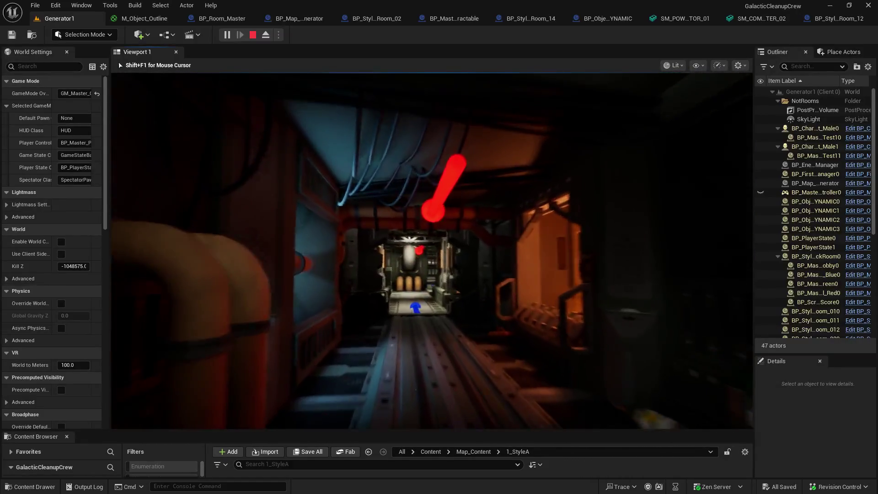
key("w")
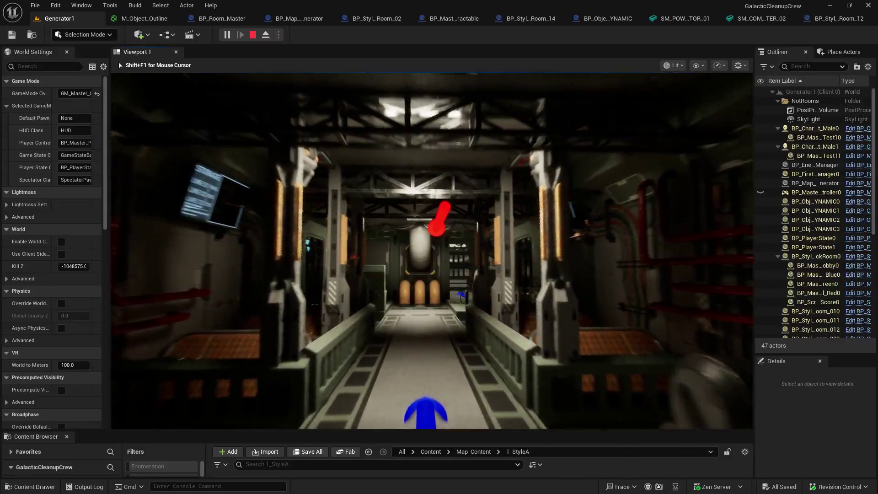
key("w")
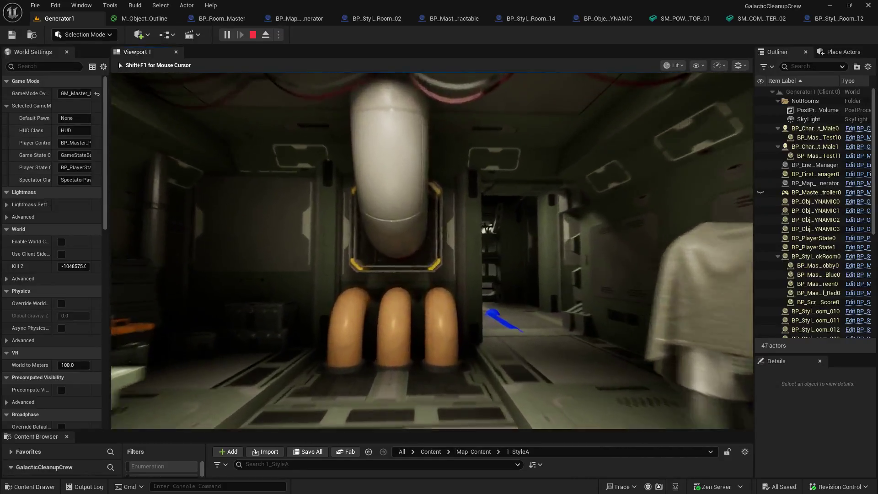
key("w")
key("w")
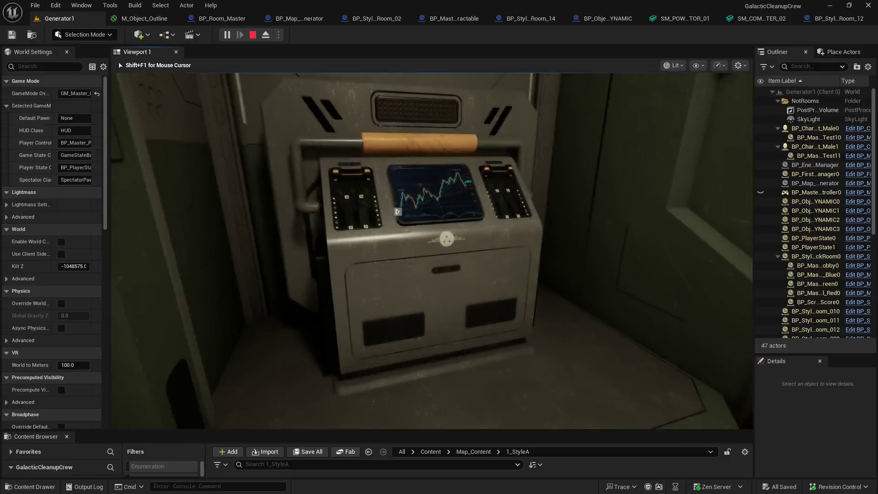
key("e")
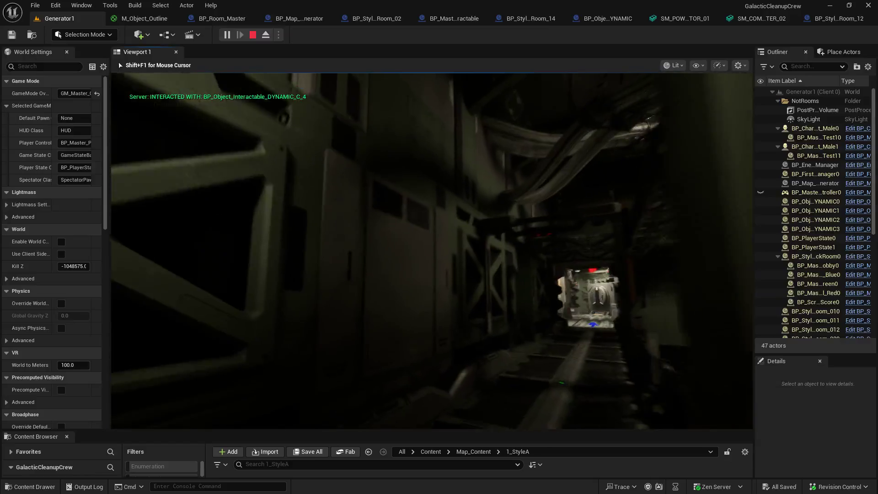
Walk through the lit room and pod room, past the red ladder and down the corridor
key("w")
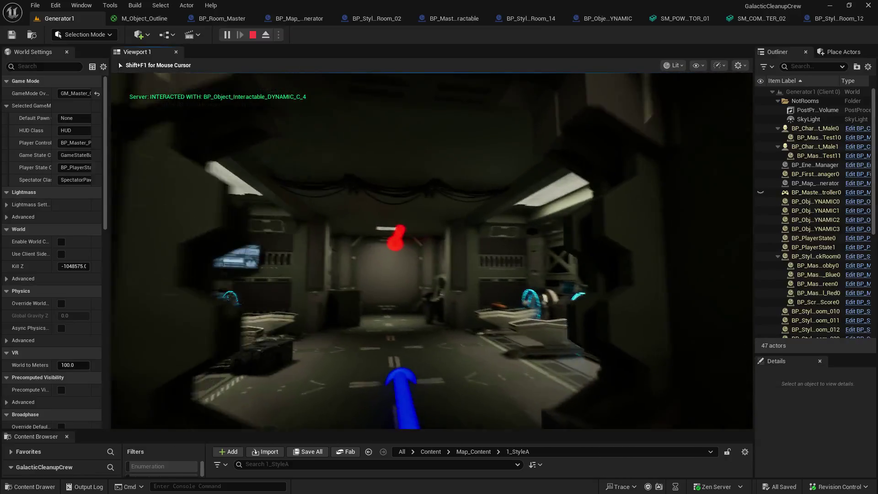
key("w")
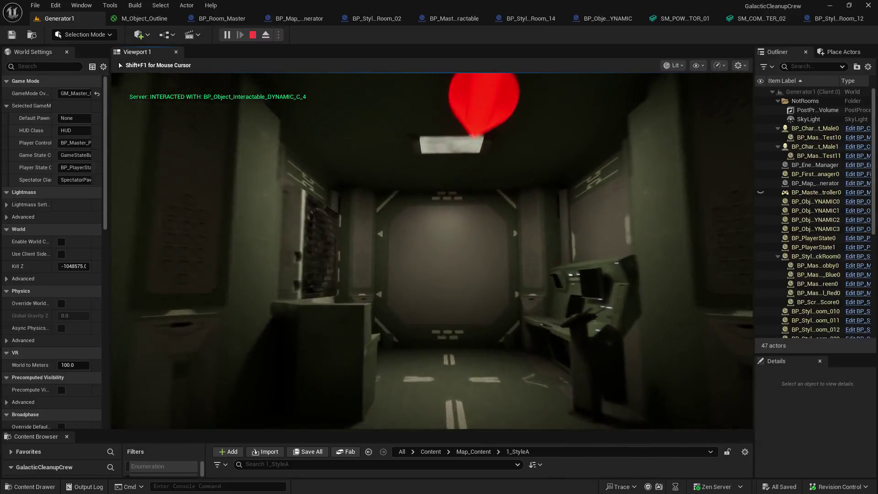
key("w")
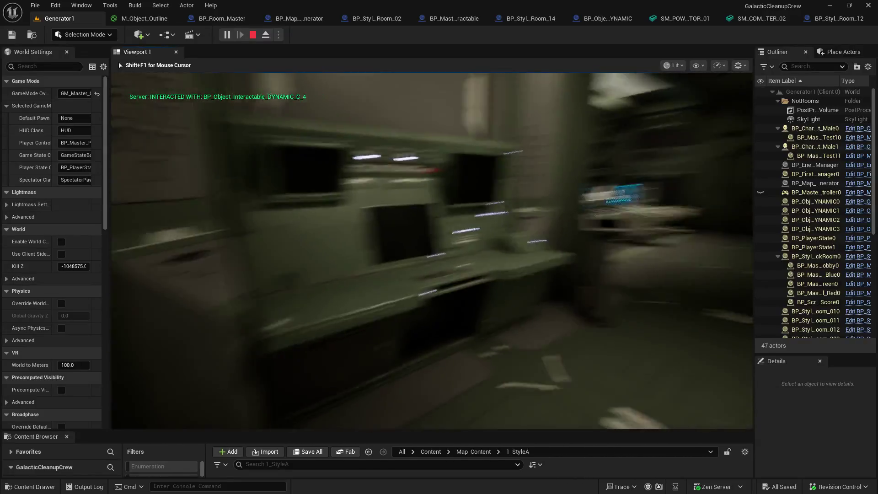
key("w")
key("w")
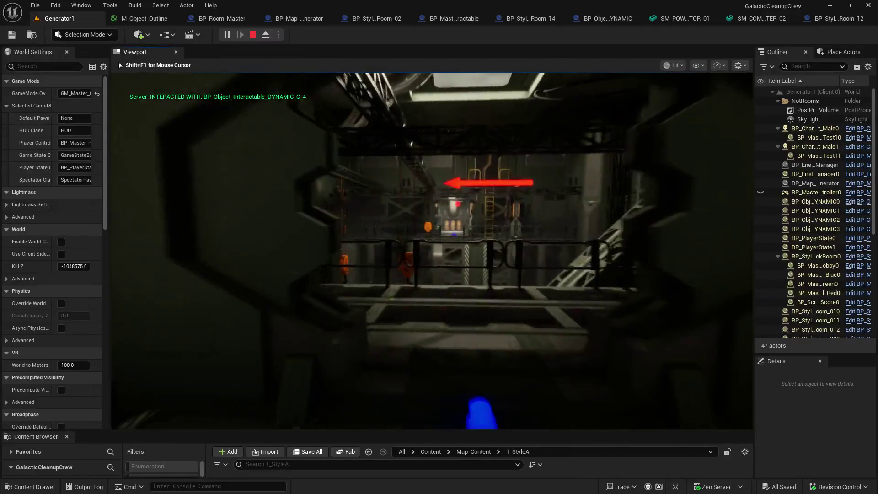
key("w")
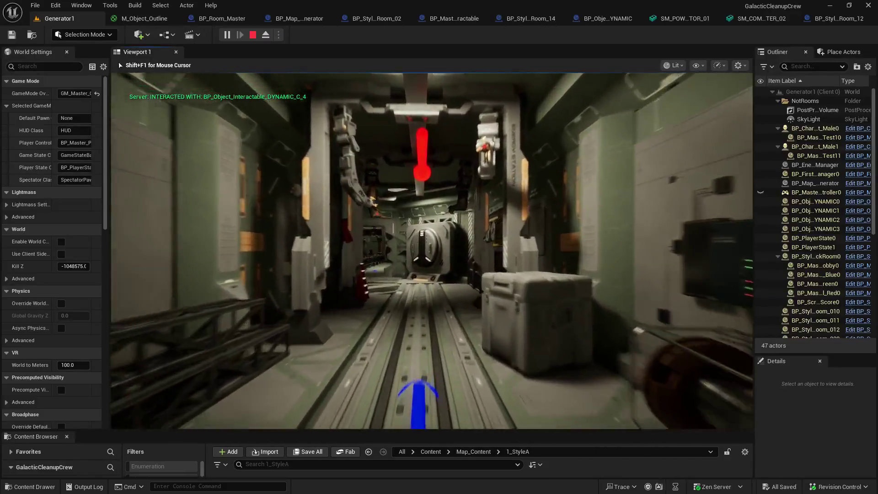
key("w")
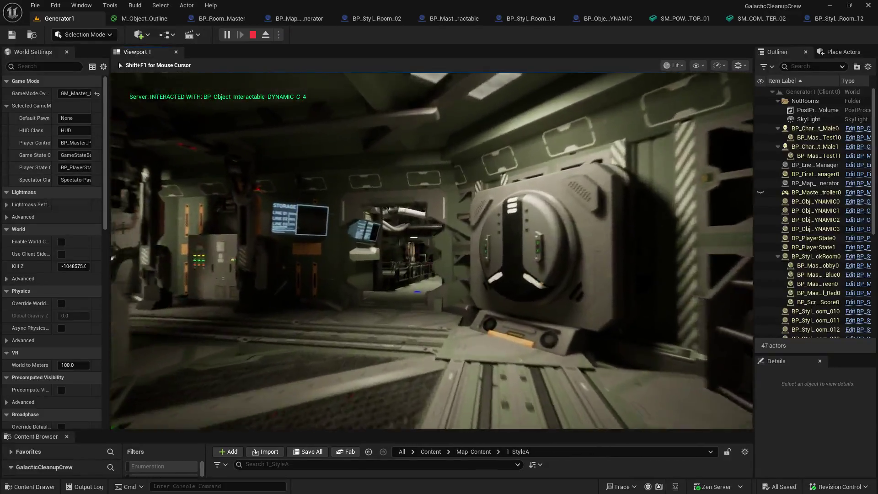
key("w")
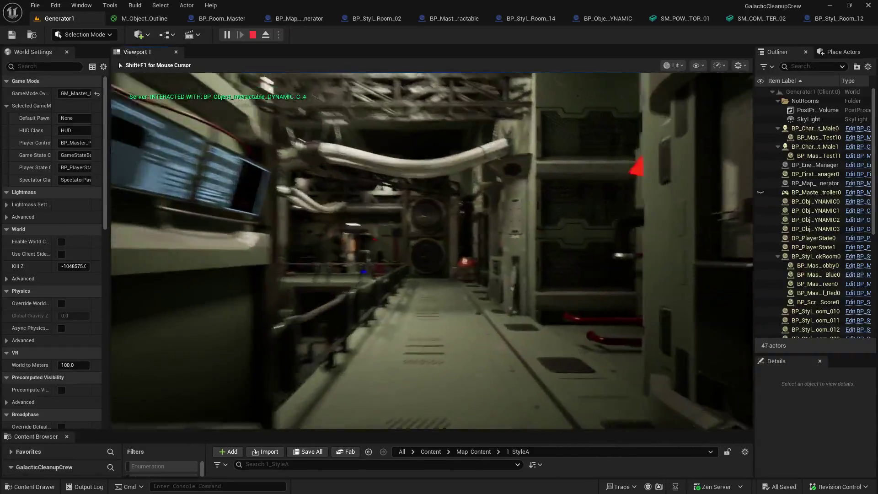
key("w")
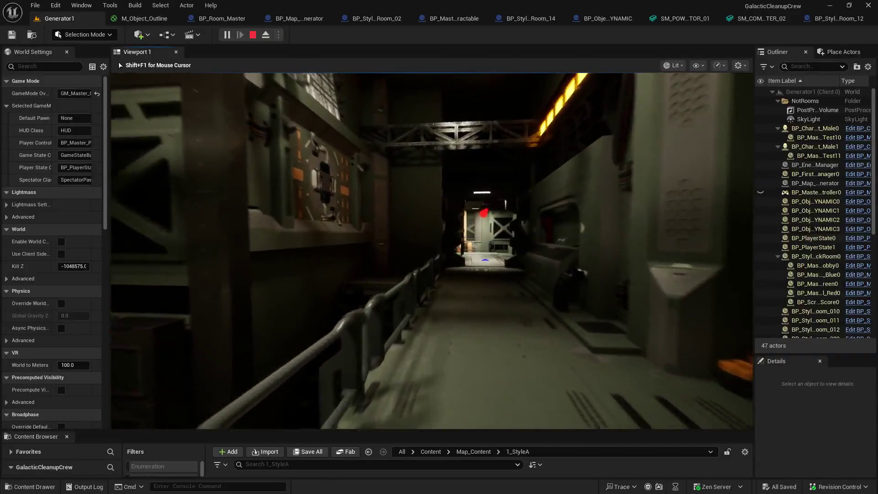
key("w")
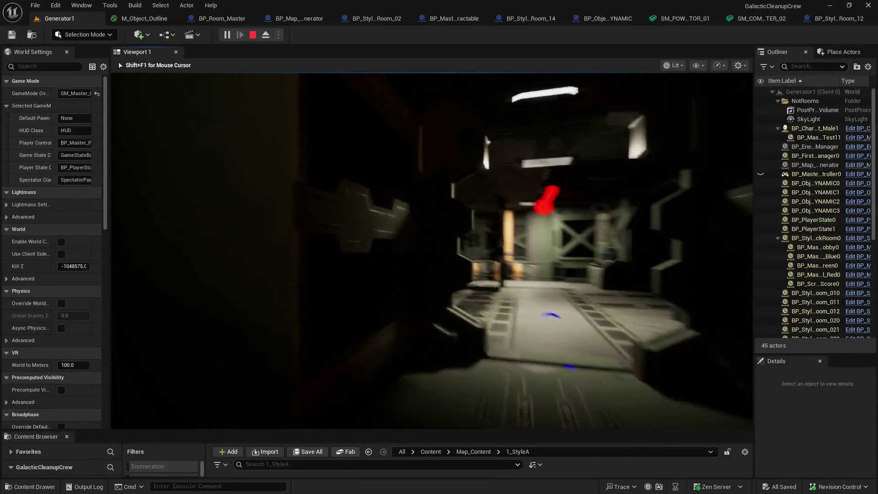
Pass the orange-pipe machinery and vending-machine rooms to reach the orange-lit generator room
key("w")
key("w")
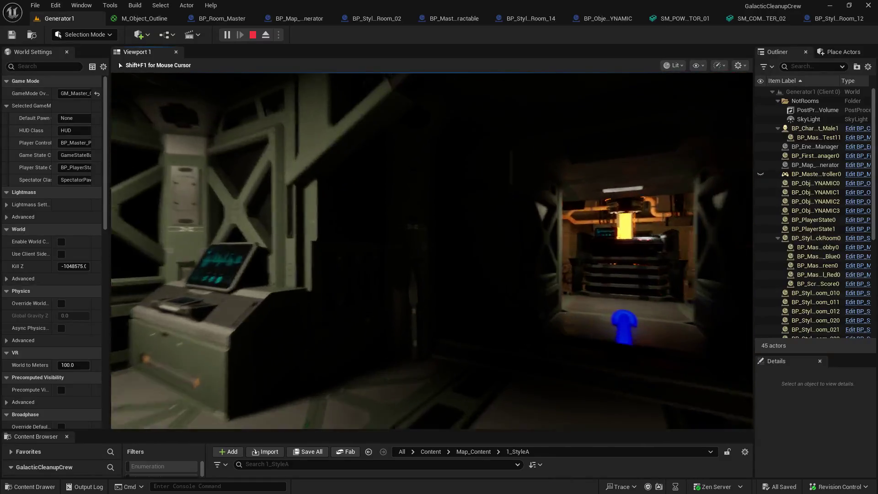
key("w")
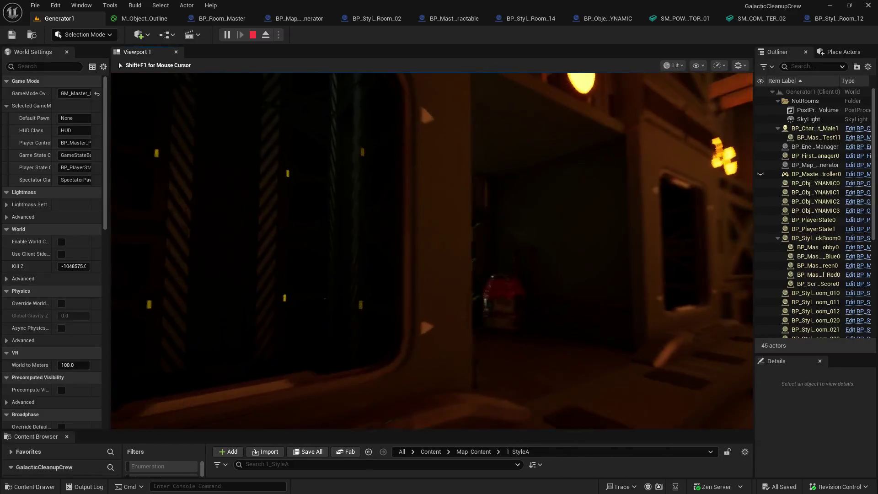
key("w")
key("w")
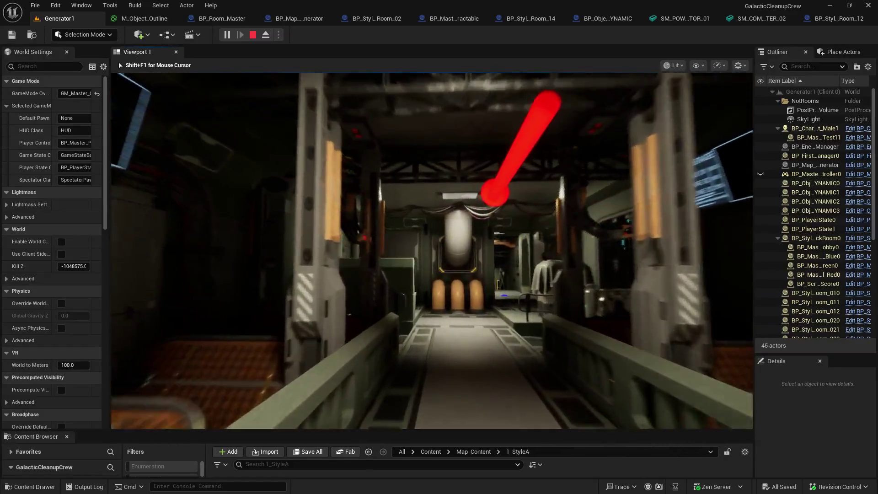
key("w")
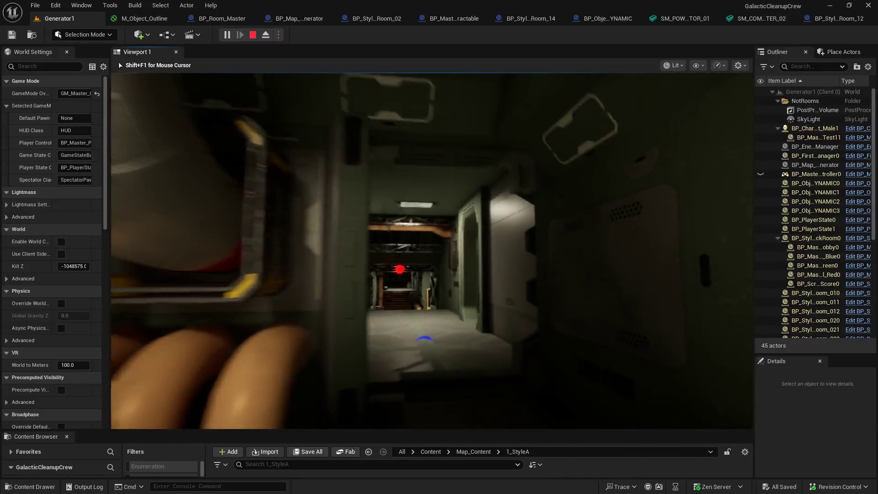
key("w")
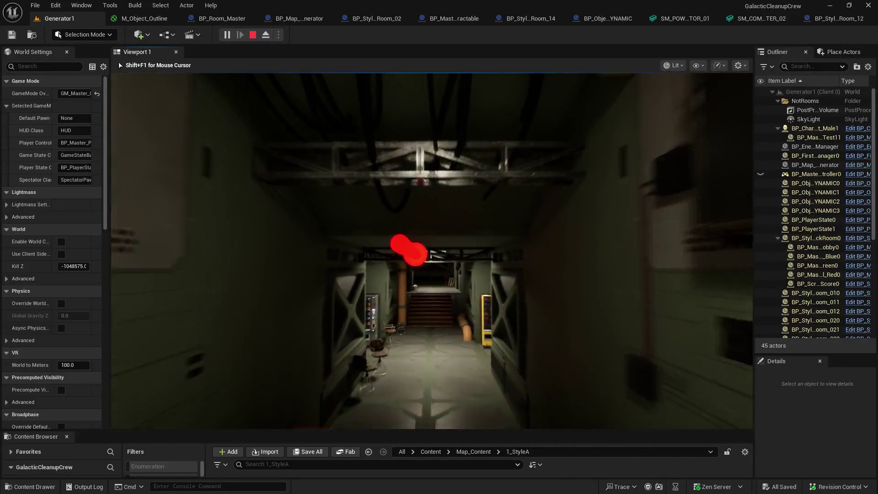
key("w")
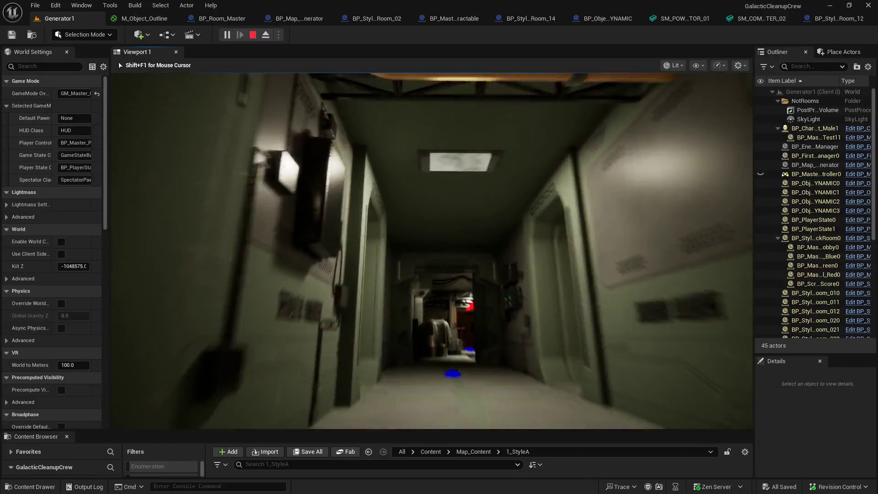
key("w")
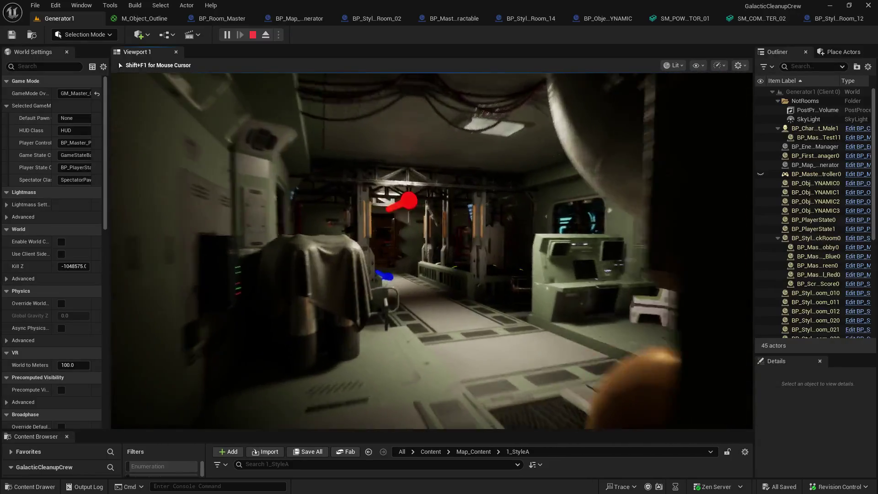
key("w")
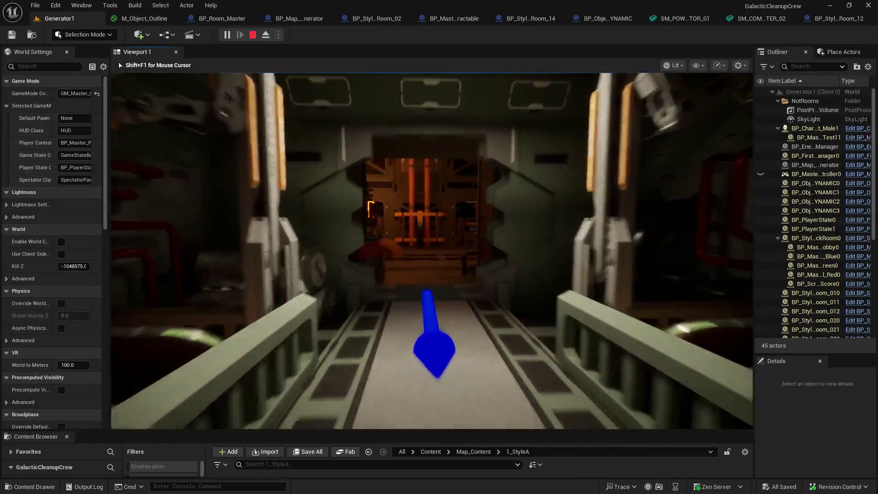
key("w")
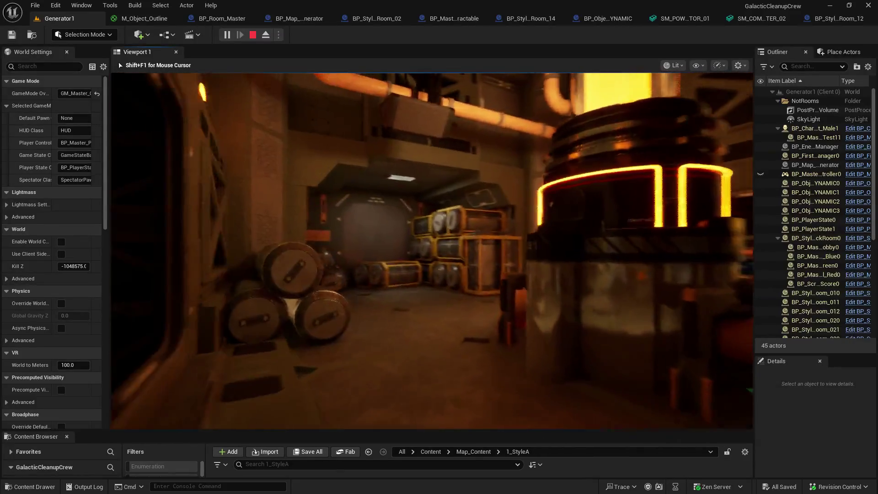
key("w")
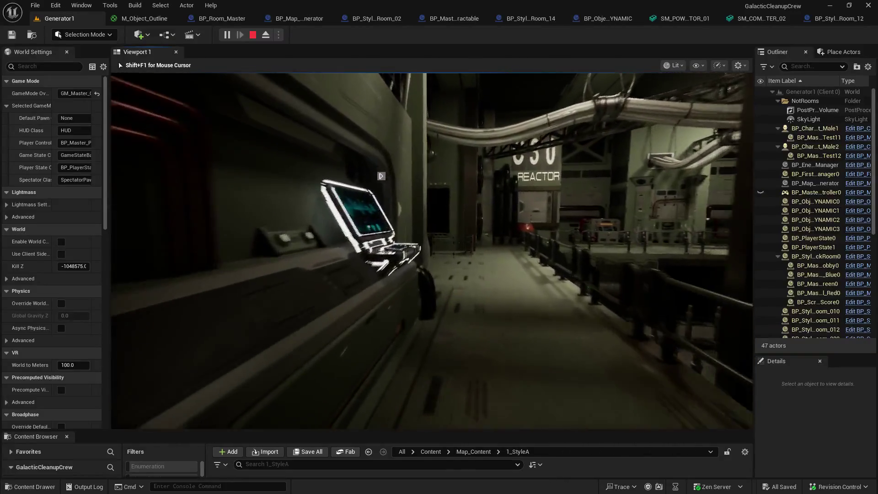
Interact with the console in the reactor-area control room to score a point
key("e")
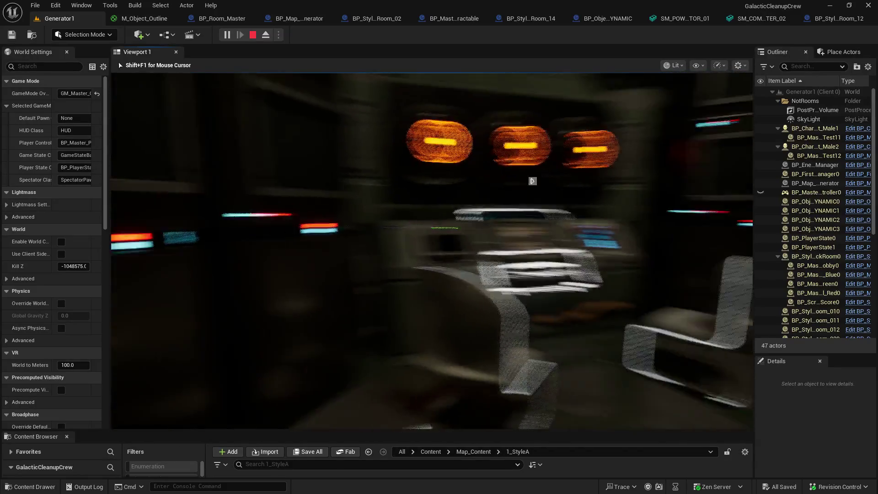
Interact with console C_0 to bring Player_1 to 3 points, then end the play session with Esc
key("e")
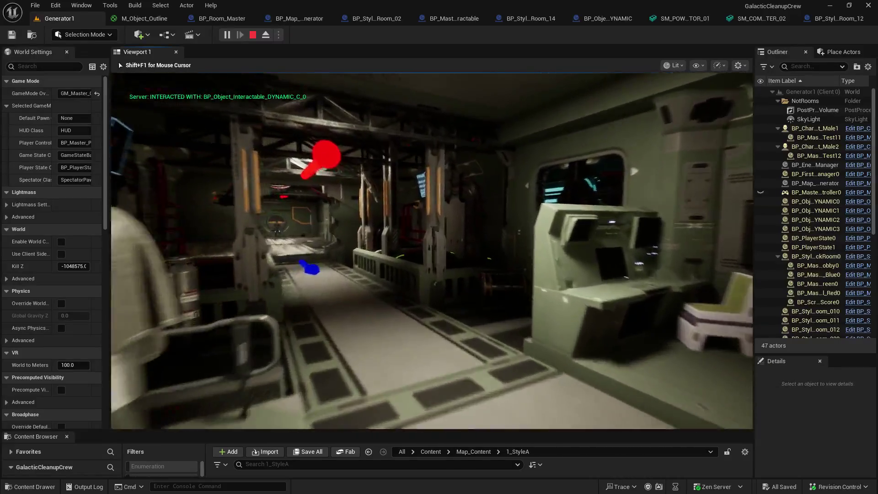
key("Escape")
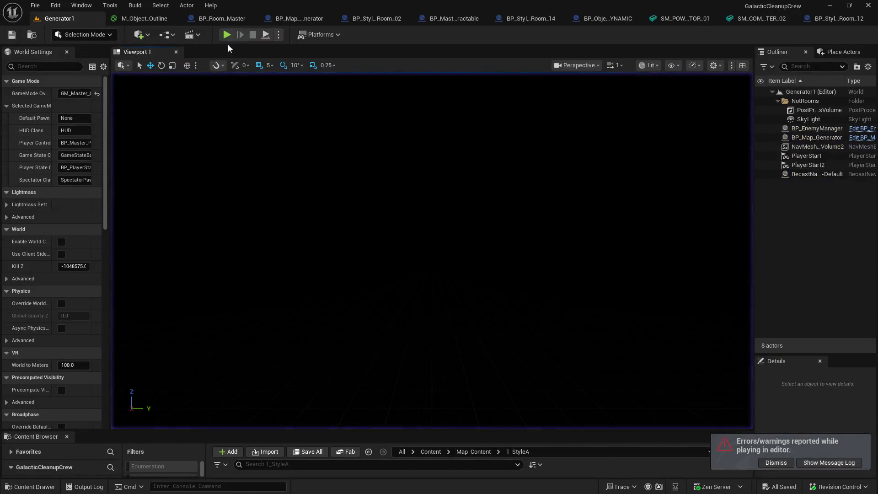
Start a new Play-In-Editor session with Alt+P and walk past the glowing generator toward the grey walkway
key("alt+p")
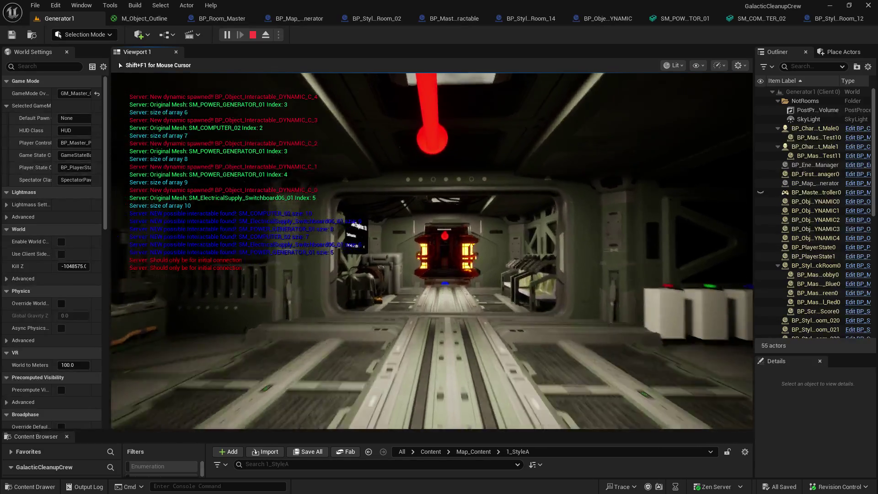
key("w")
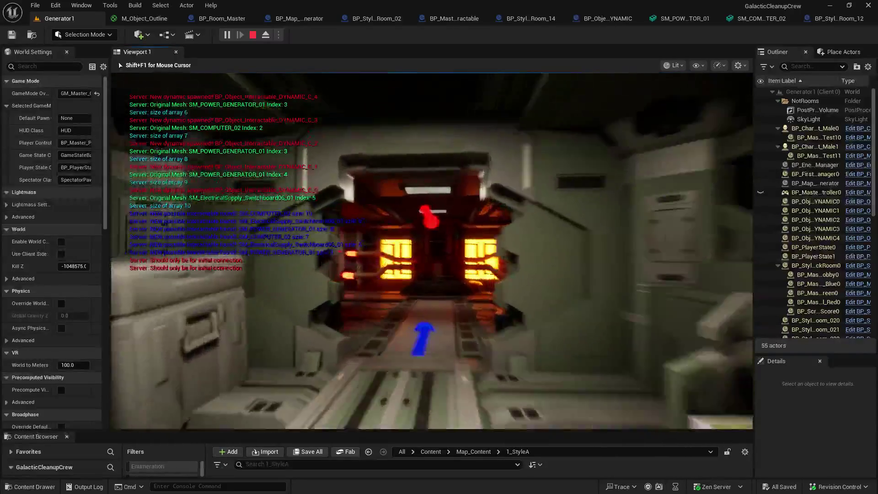
key("w")
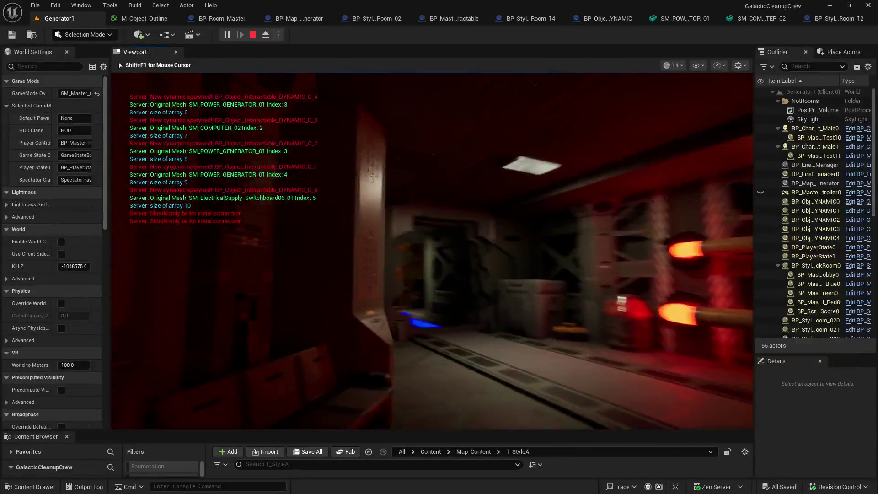
key("w")
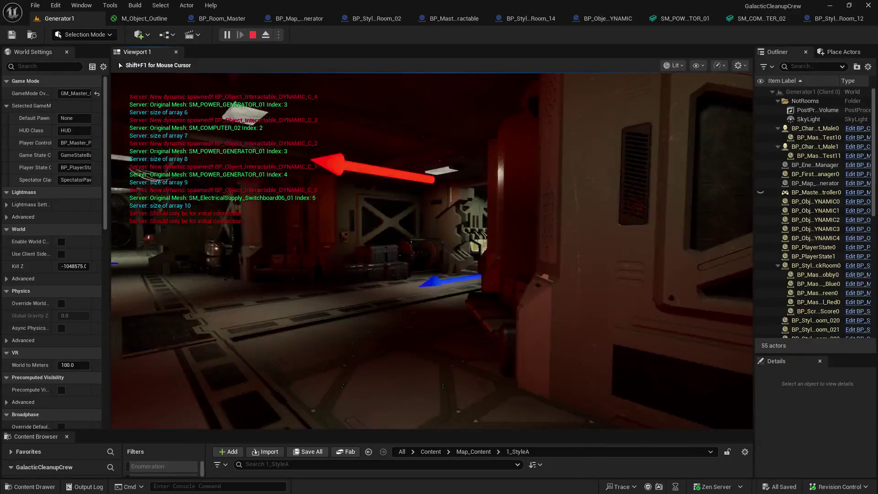
key("w")
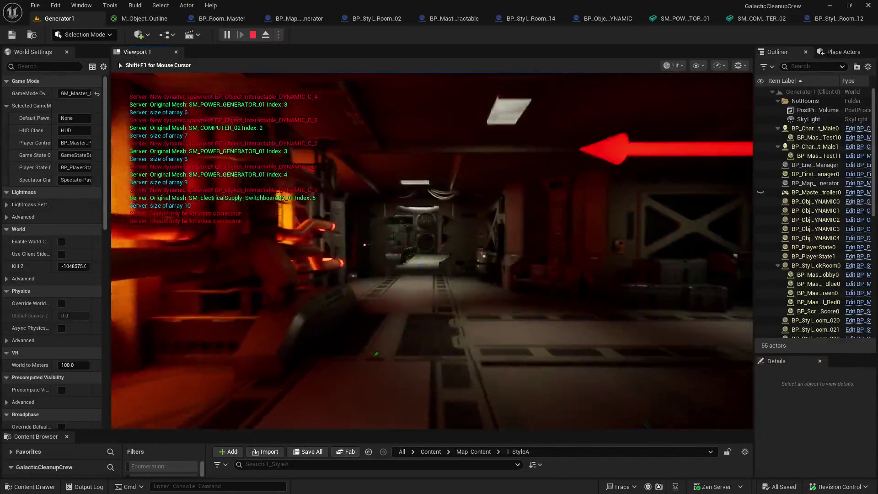
key("w")
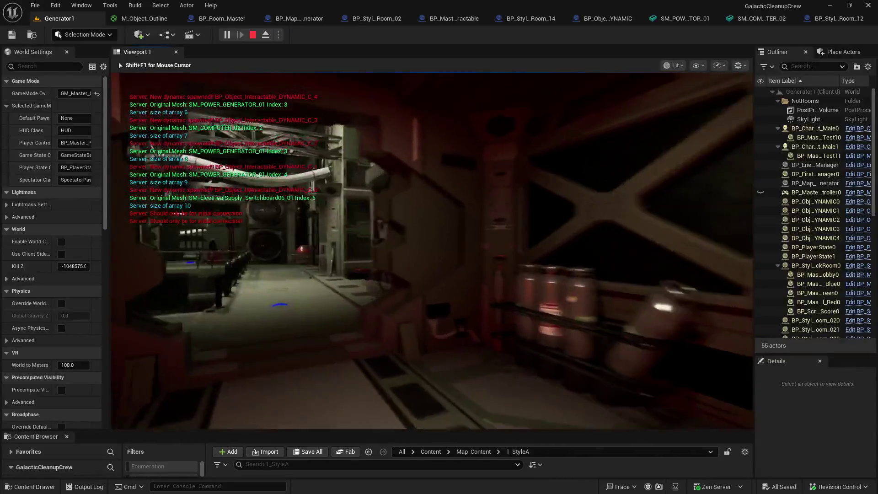
key("w")
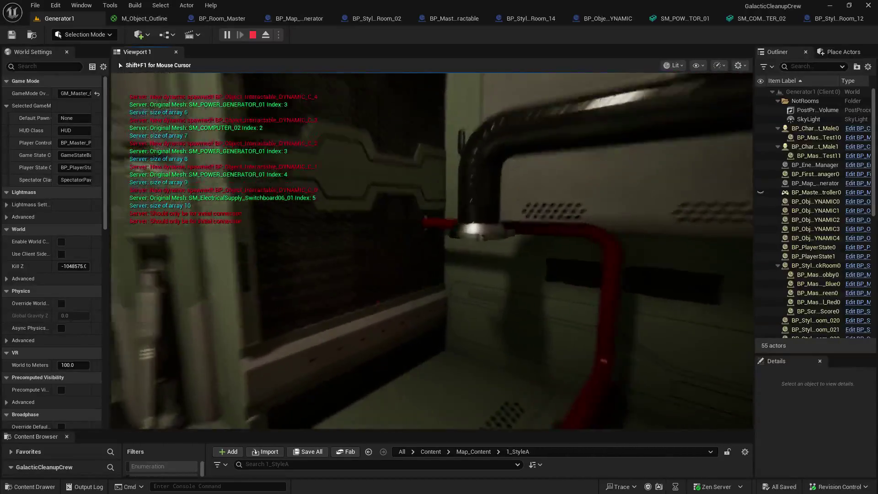
key("w")
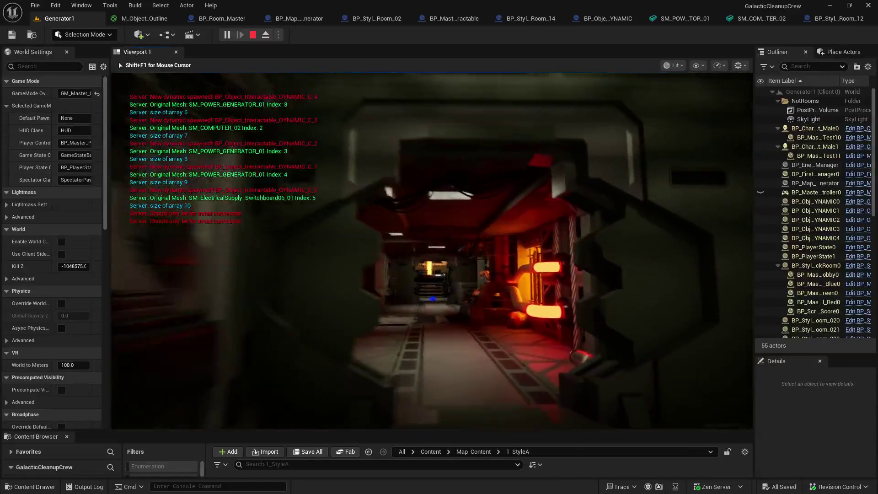
Walk through the lit generator room past the cylinder racks up to the power generator
key("w")
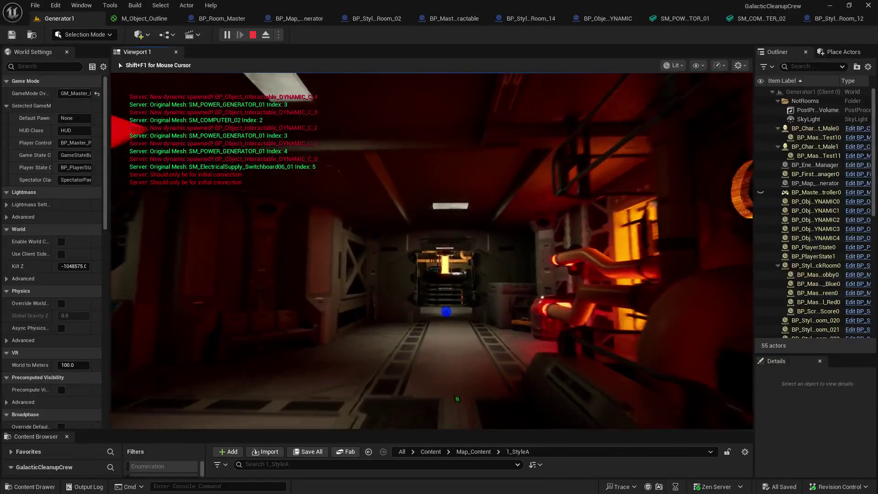
key("w")
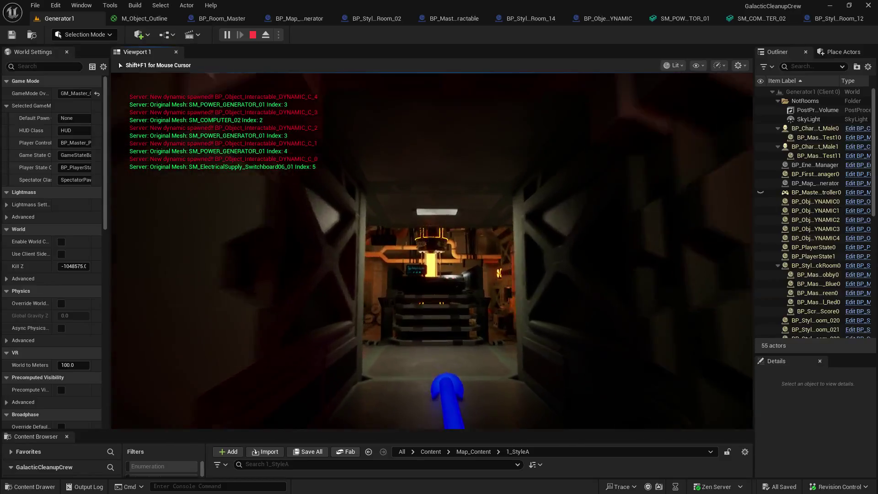
key("w")
key("w")
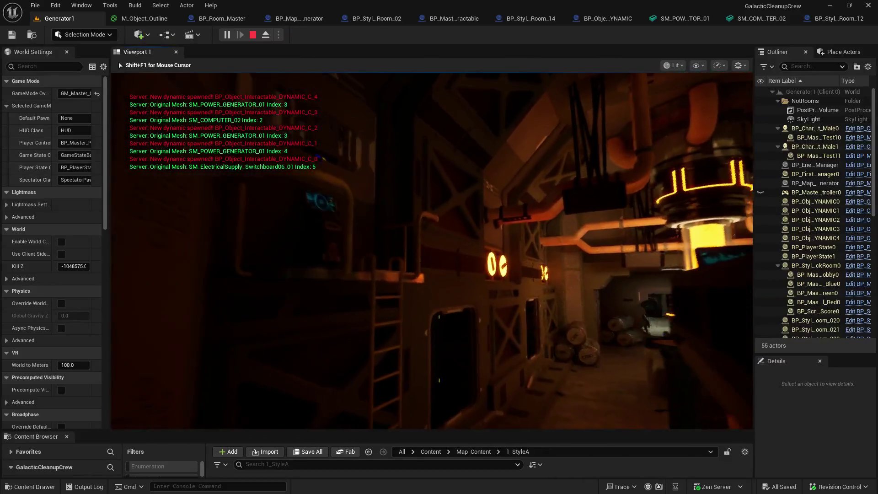
key("w")
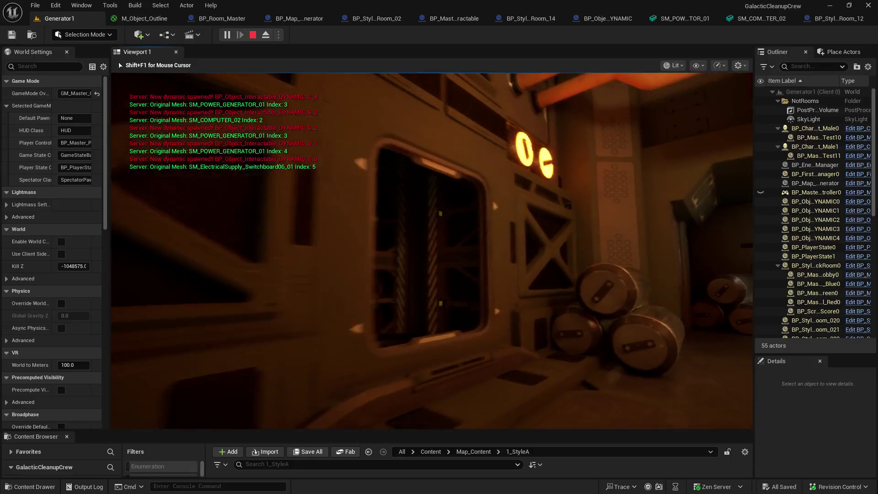
key("w")
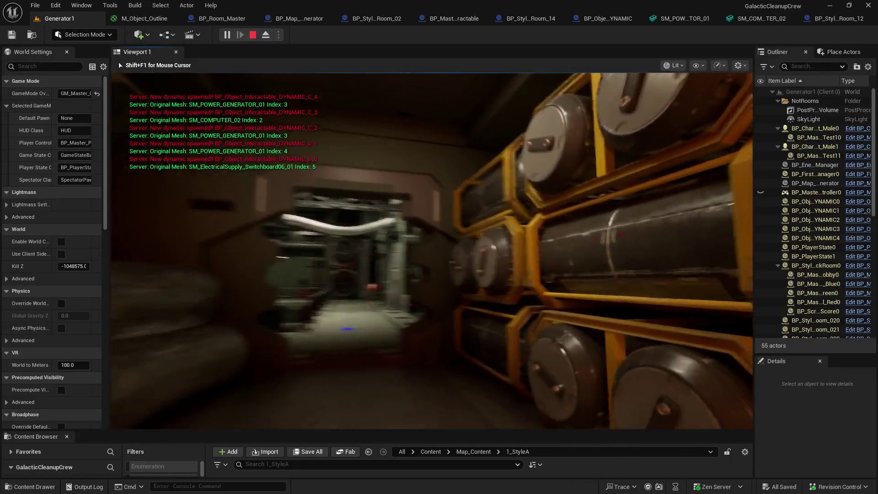
key("w")
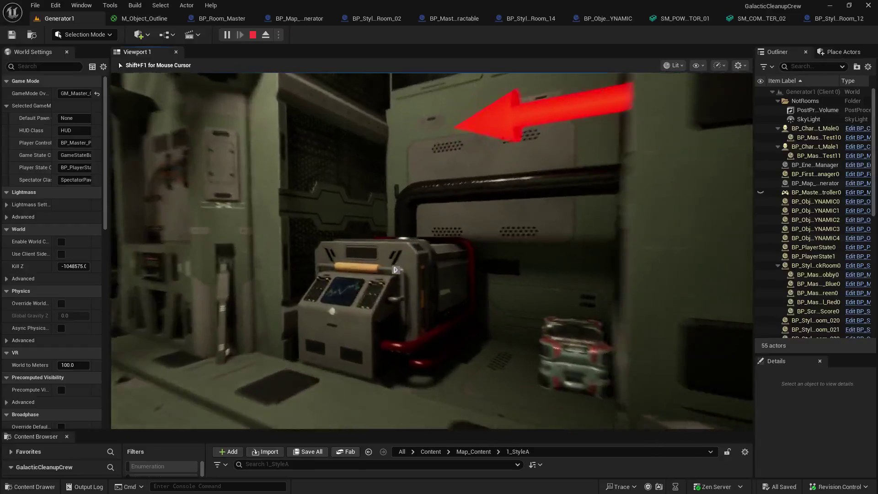
key("w")
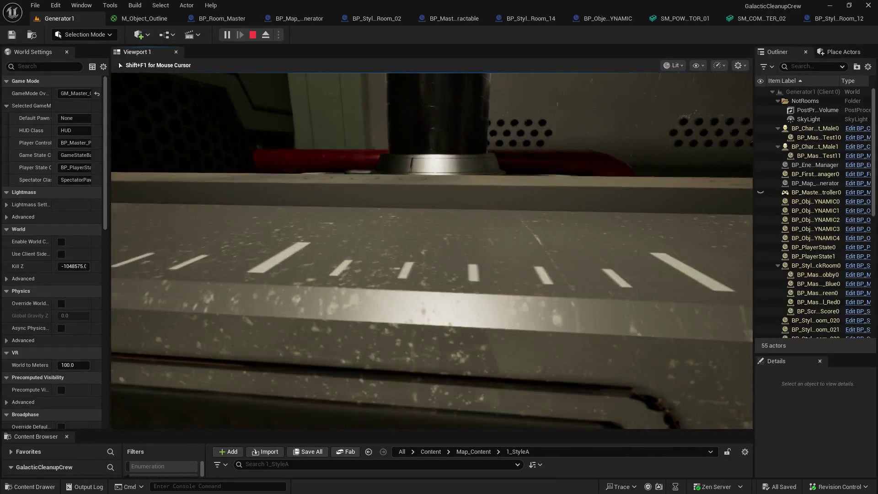
Interact with the generator to score Player_1 1 point at C_1, reposition at the console, then end the session
key("e")
key("s")
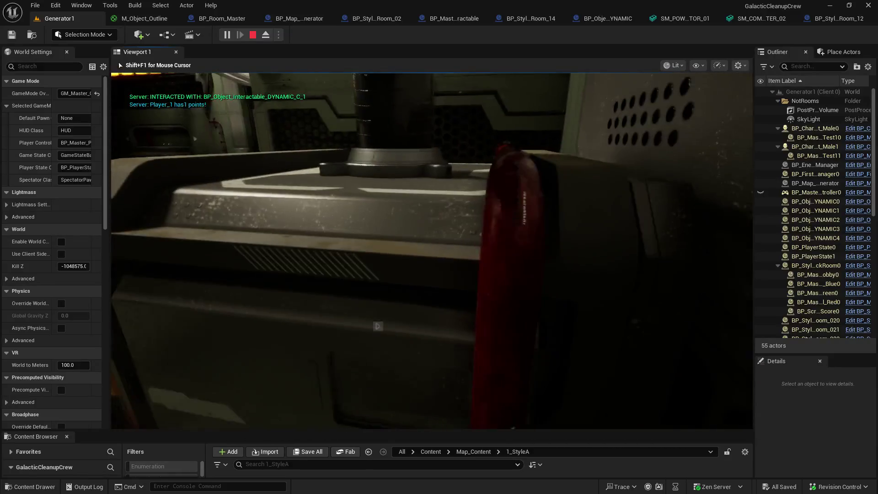
key("s")
key("w")
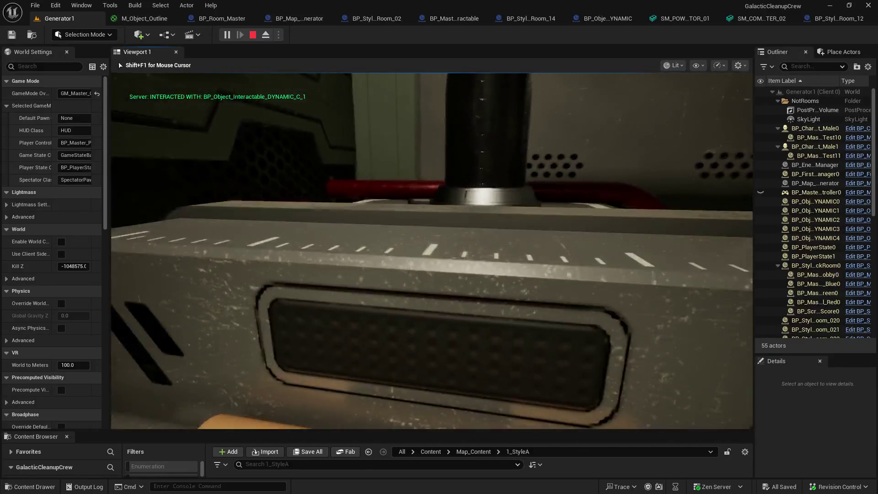
key("s")
key("w")
key("Escape")
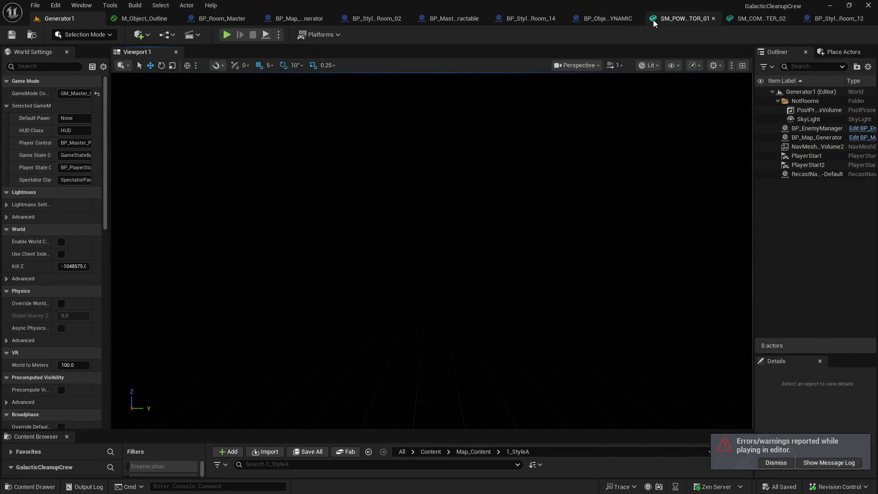
Cycle through the open editor tabs and close the M_Object_Outline material
left_click(732, 18)
left_click(819, 17)
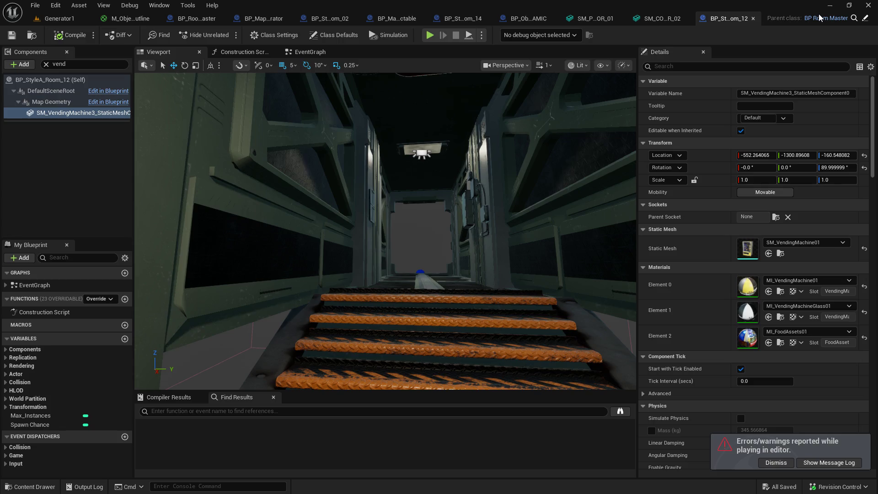
left_click(690, 15)
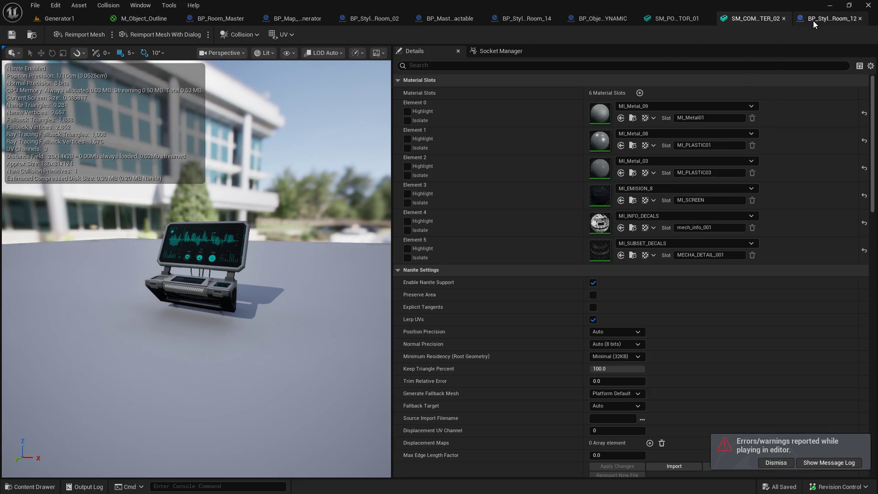
left_click(600, 18)
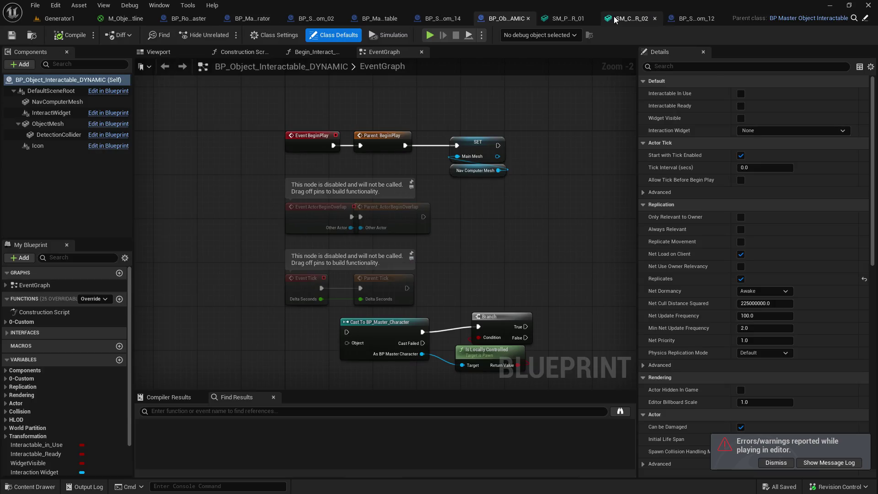
left_click(131, 19)
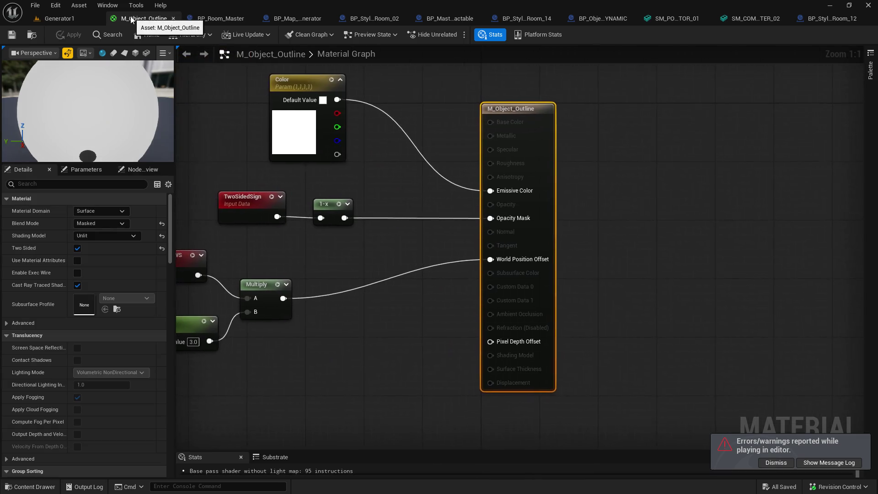
left_click(173, 18)
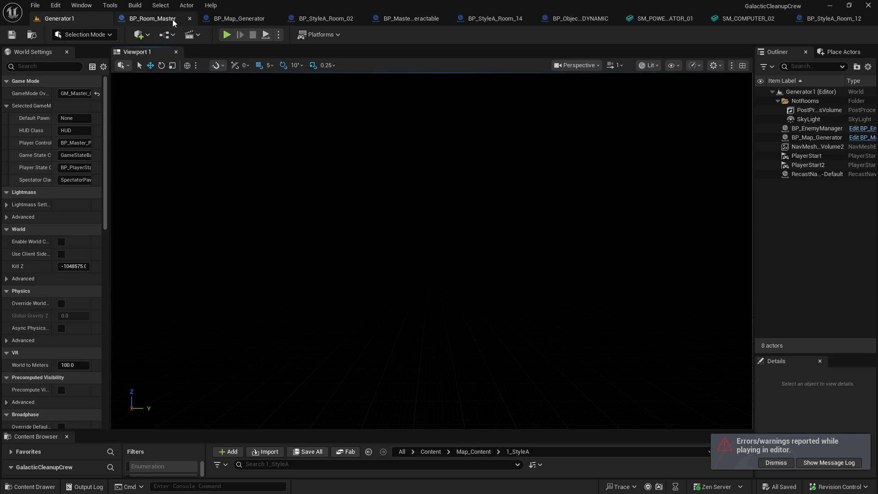
In BP_StyleA_Room_02's Viewport, select the power generator and browse to its mesh in the MACHINE folder
left_click(326, 18)
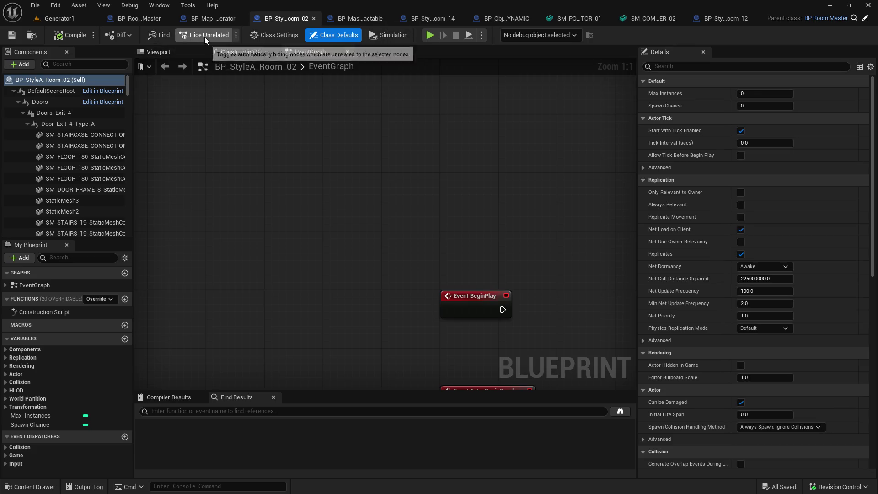
left_click(167, 55)
left_click_drag(300, 151, 352, 155)
scroll(385, 231, "up", 10)
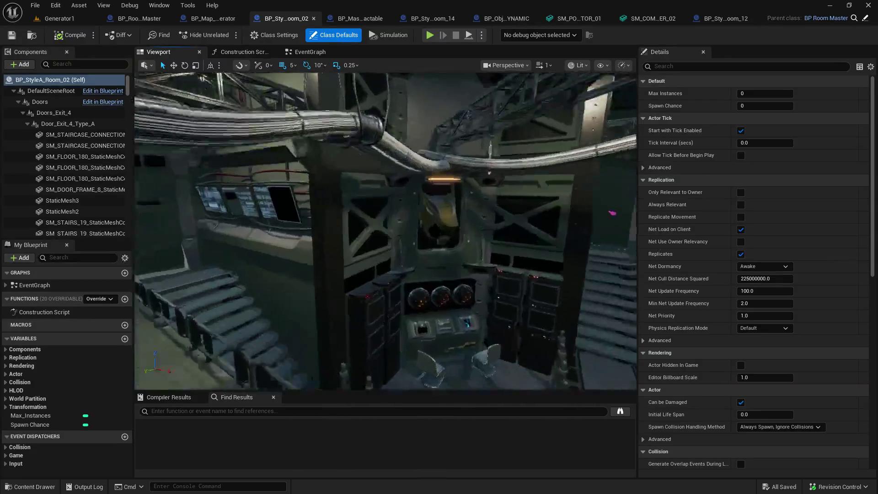
left_click_drag(357, 208, 334, 182)
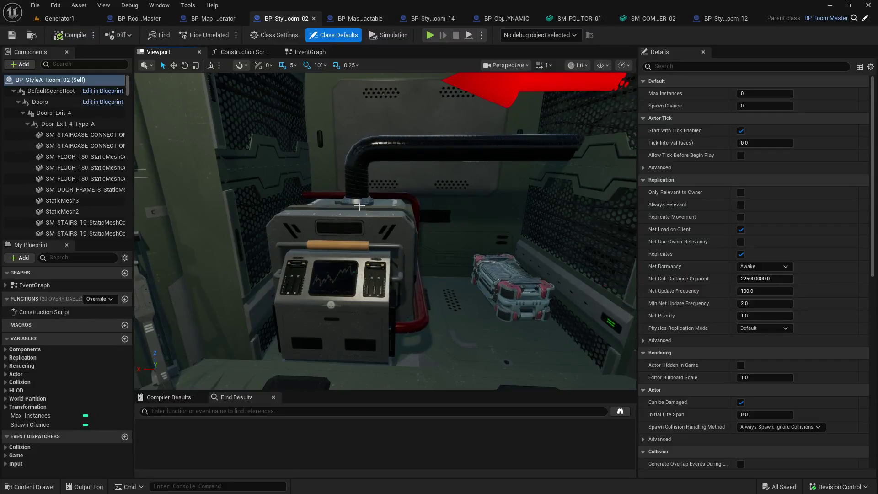
left_click(357, 208)
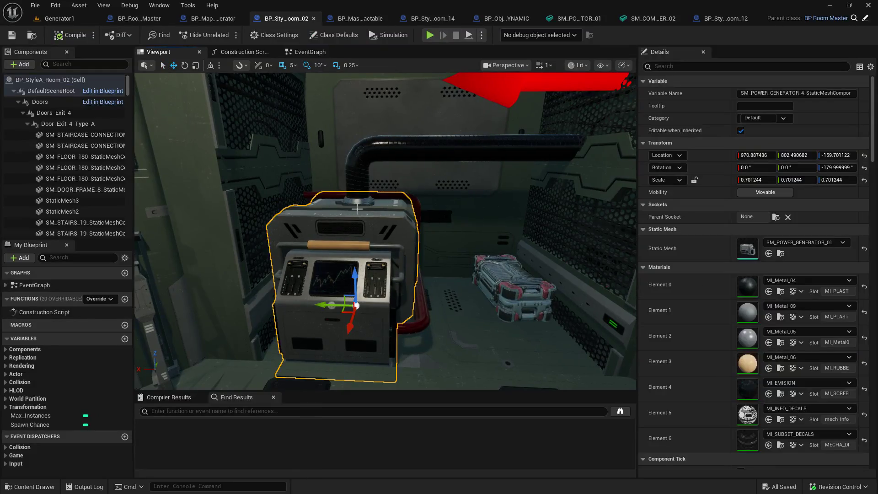
left_click(781, 254)
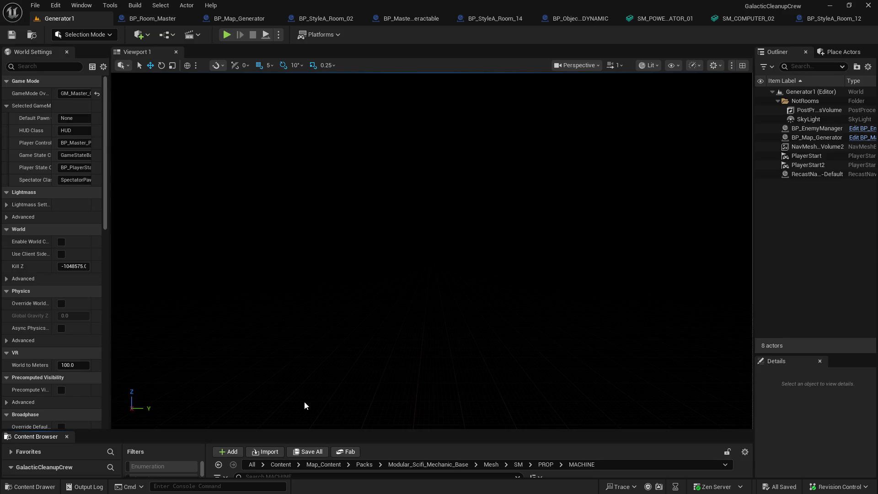
Enable Nanite Support on SM_POWER_GENERATOR_01, comparing with SM_COMPUTER_02, then return to Generator1
left_click_drag(280, 429, 302, 322)
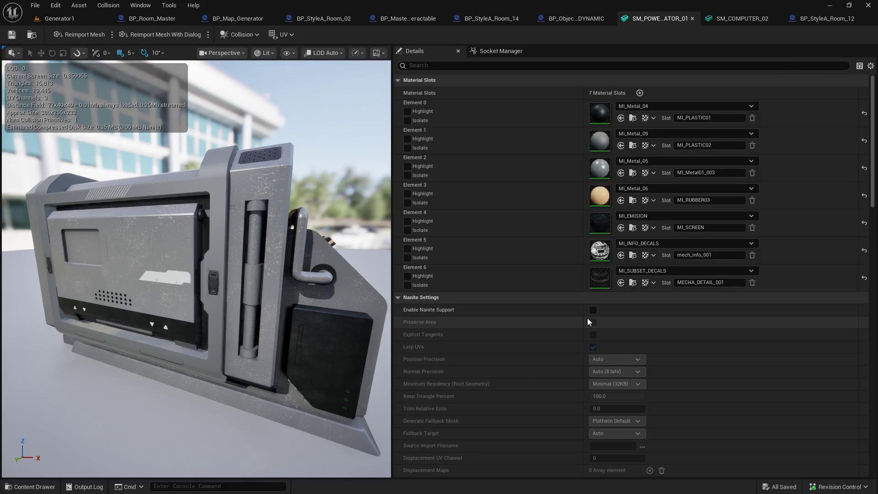
left_click(741, 18)
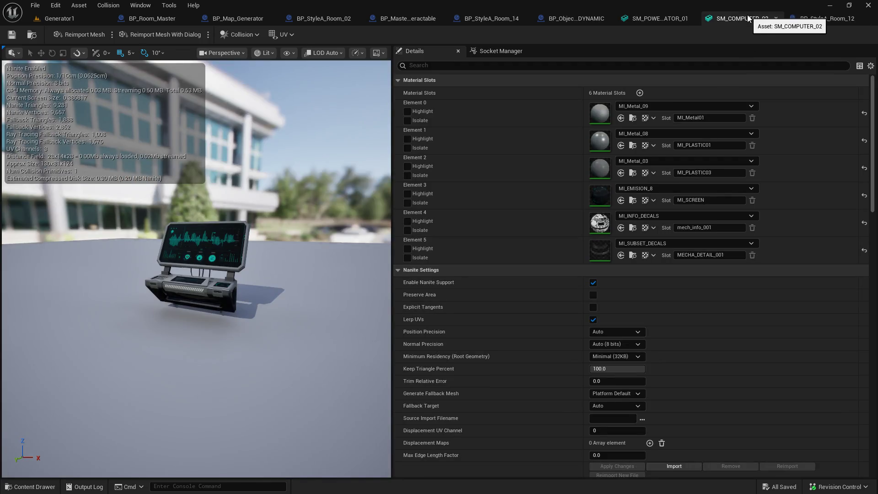
left_click(671, 14)
left_click(593, 310)
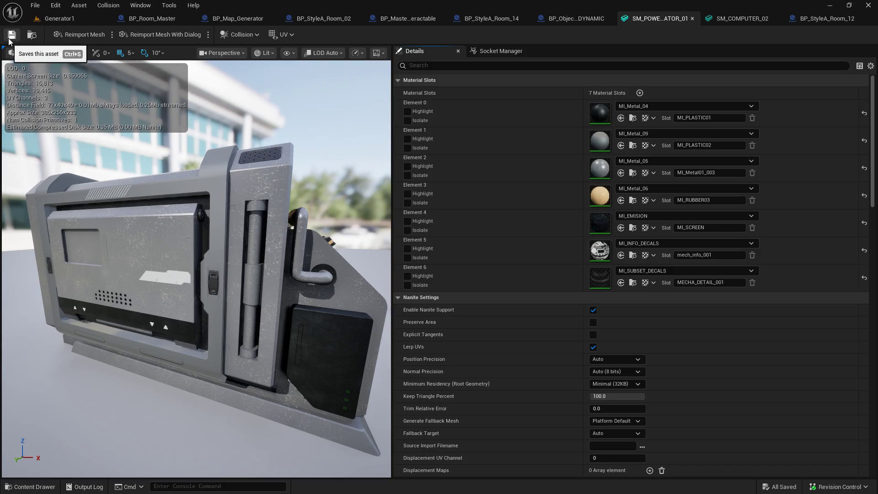
scroll(718, 360, "down", 2)
scroll(718, 360, "down", 2)
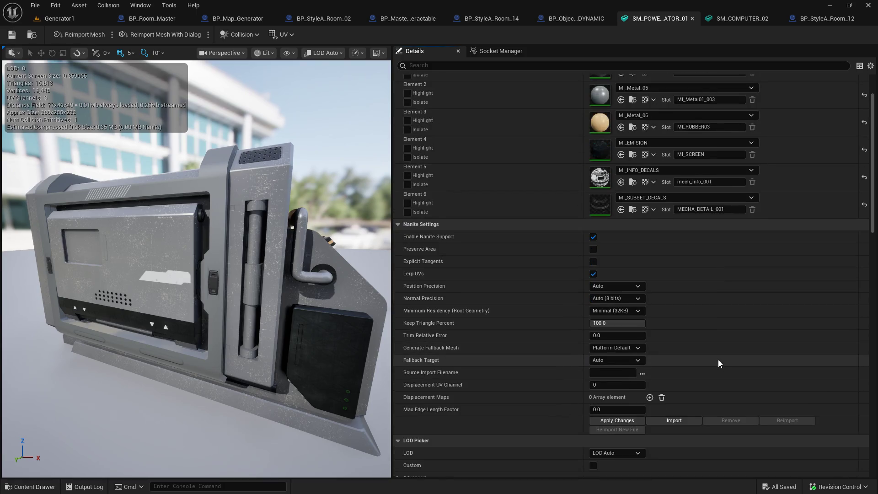
scroll(717, 359, "up", 4)
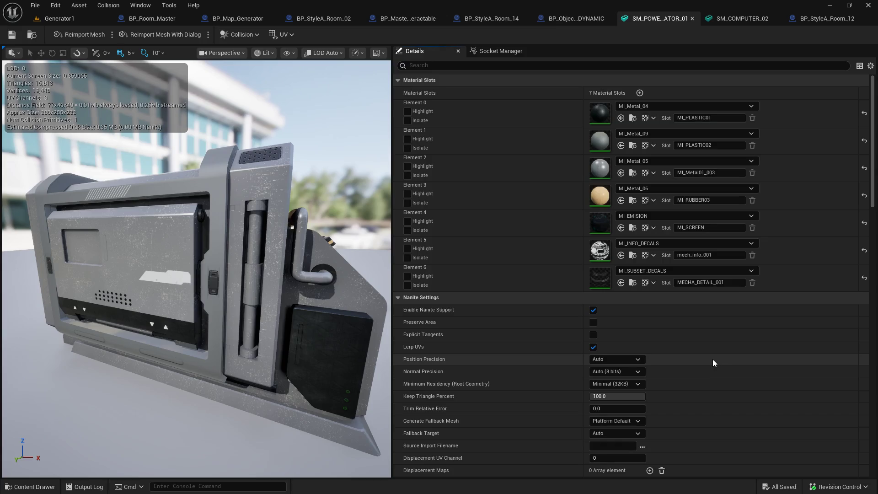
left_click(54, 19)
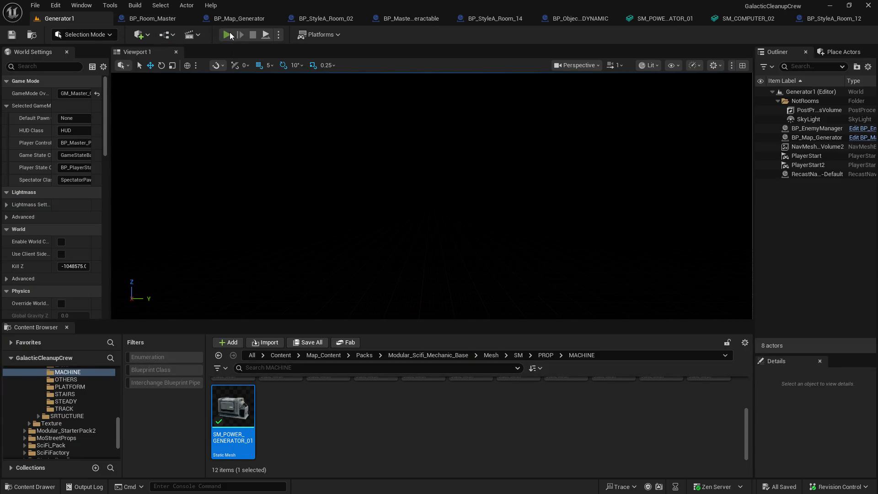
Launch a Play-In-Editor test of Generator1 and take control of the game view once it loads
left_click(227, 35)
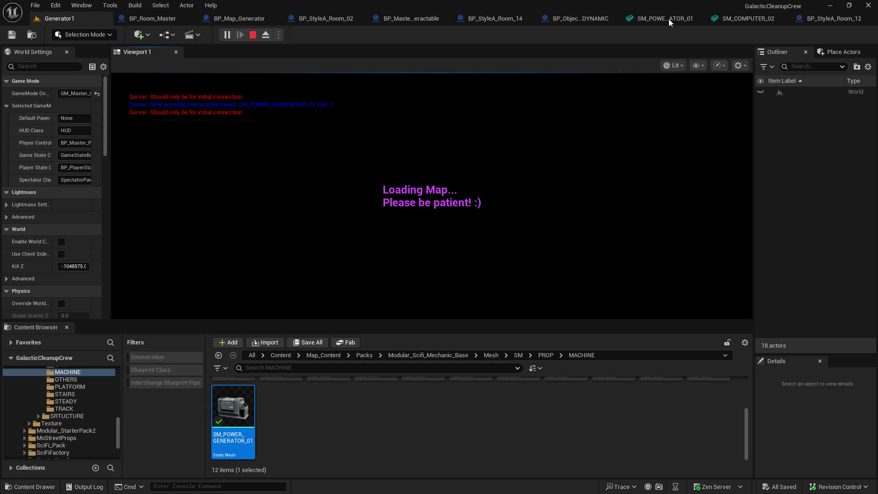
left_click(668, 18)
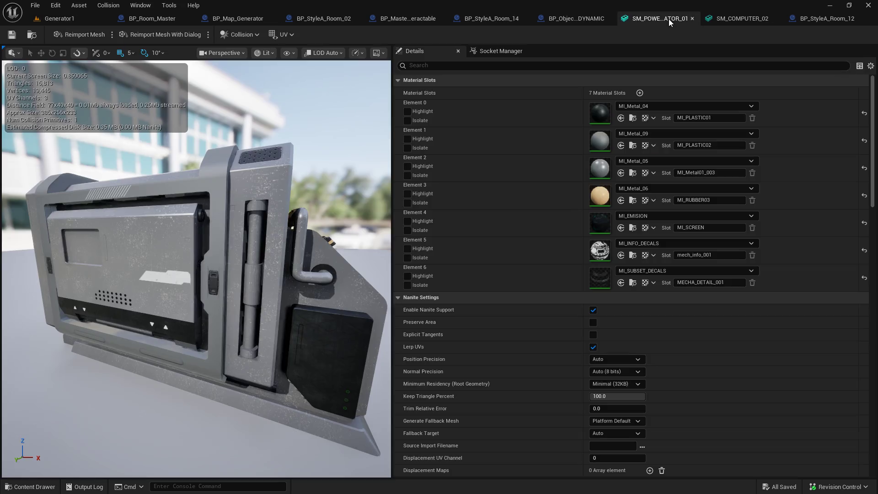
left_click(72, 18)
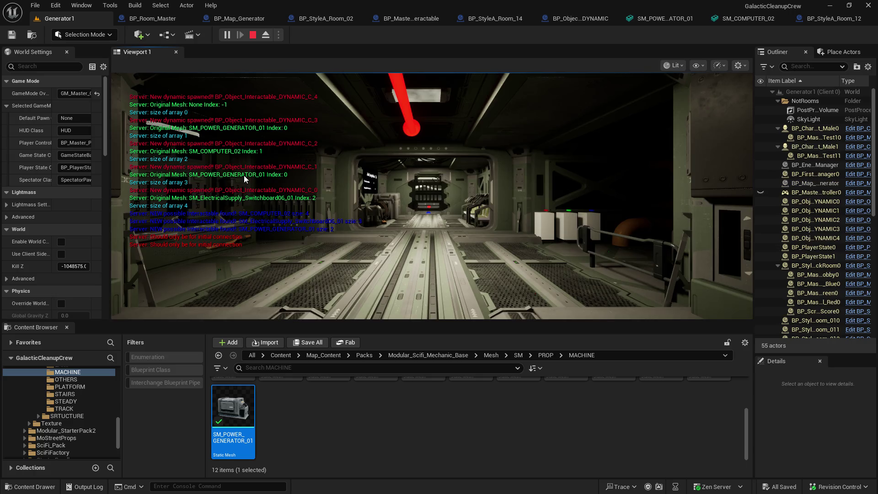
left_click(330, 139)
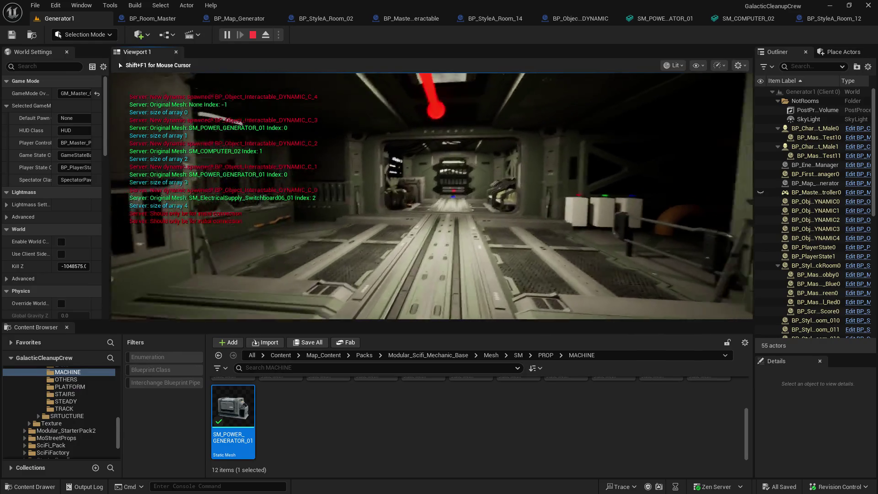
Walk past the wet-floor signs, through the track corridor and vending room, down into the machinery corridor
key("w")
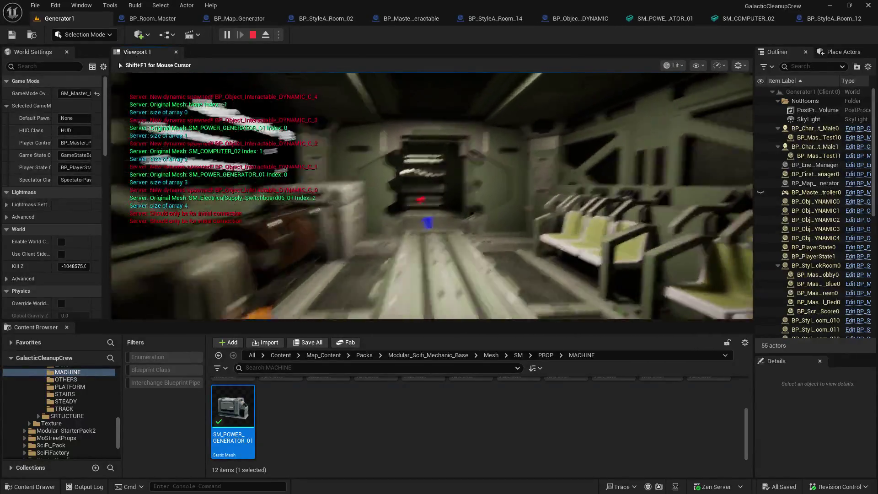
key("w")
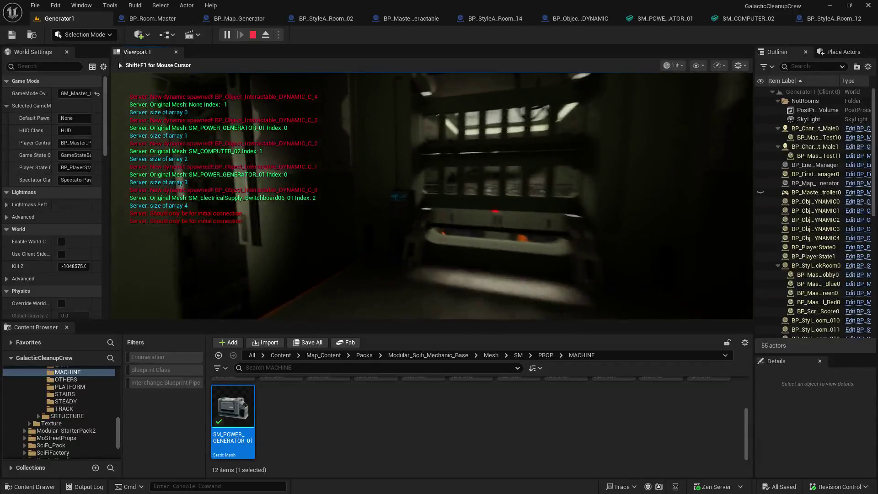
key("w")
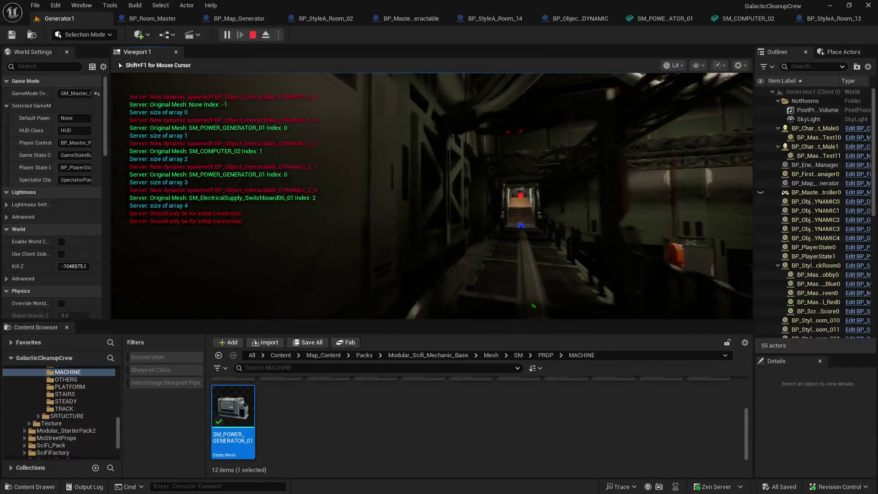
key("w")
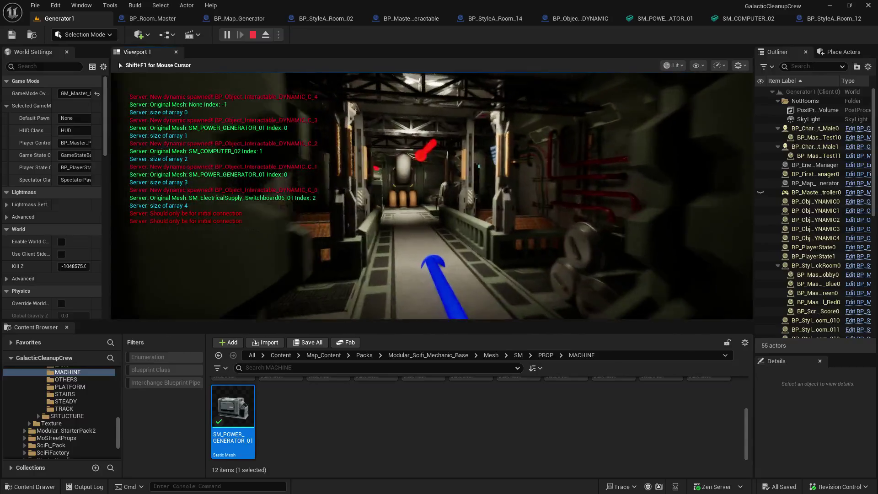
key("w")
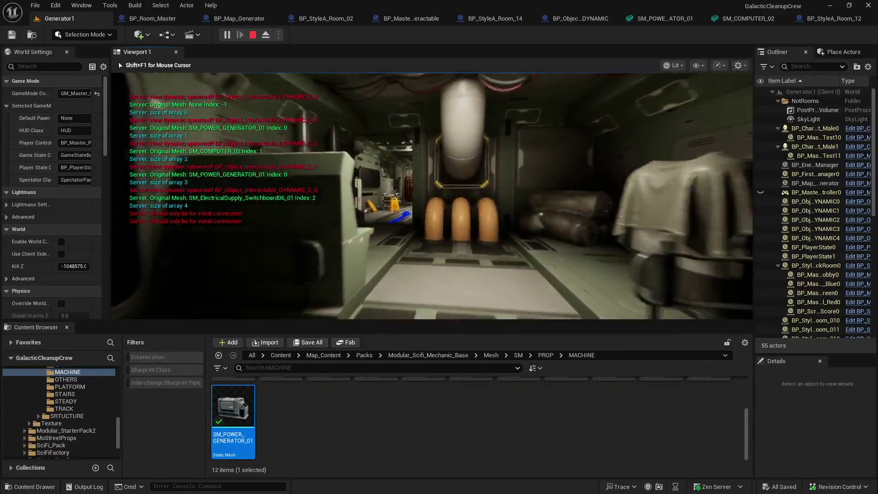
key("w")
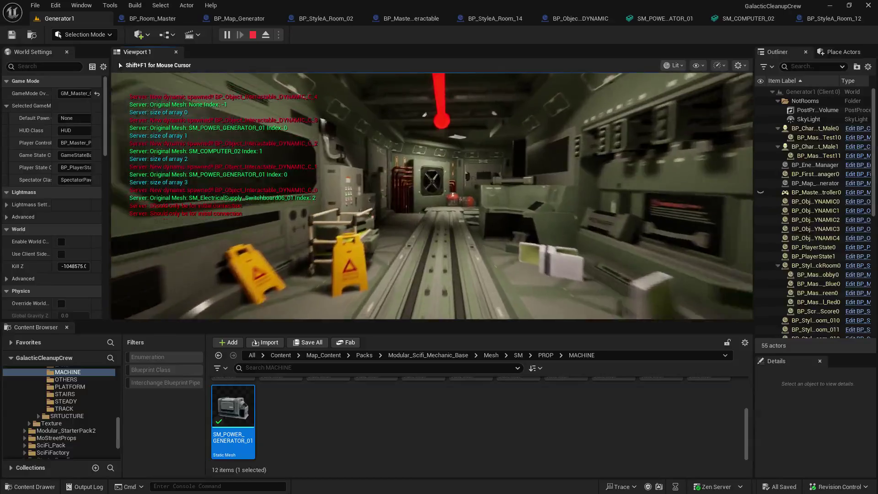
key("w")
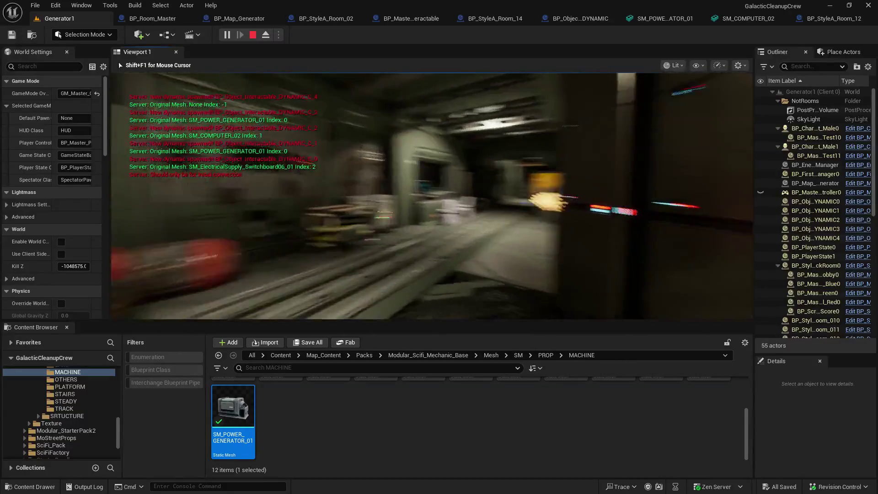
key("w")
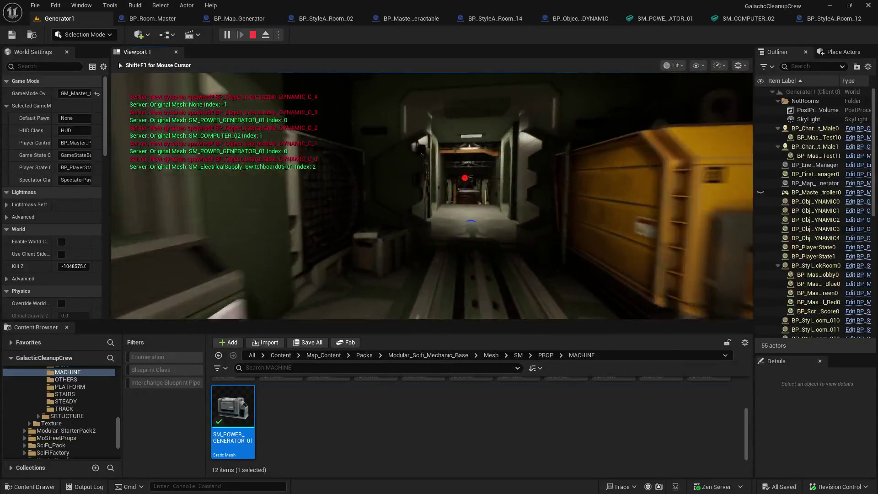
key("w")
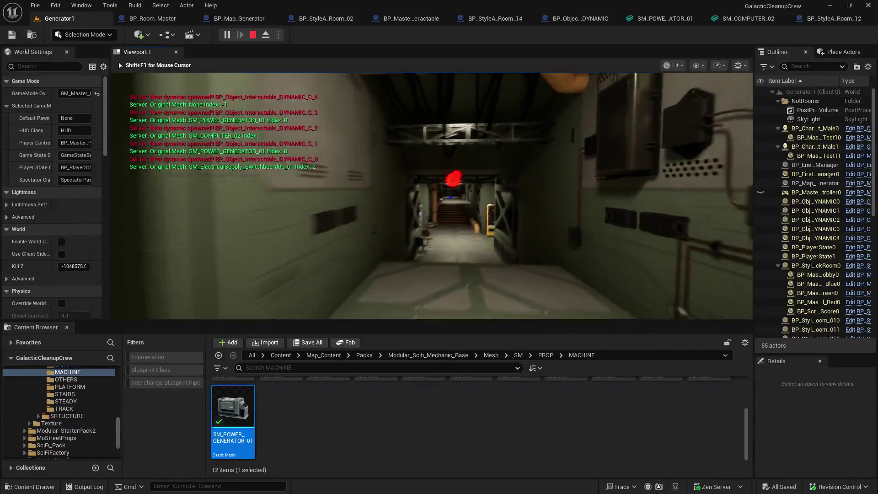
key("w")
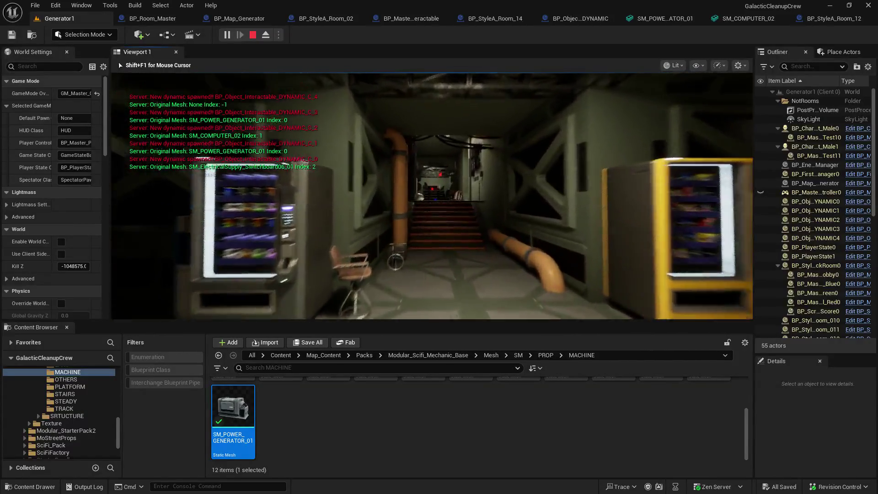
key("w")
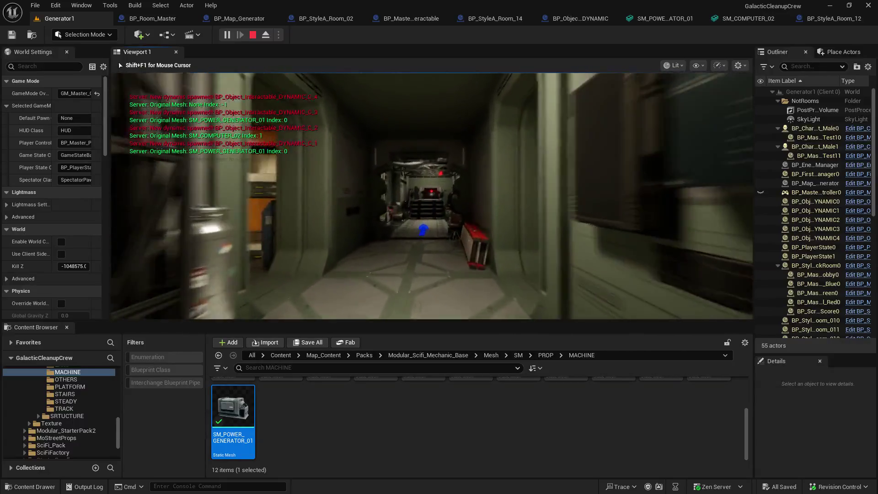
key("w")
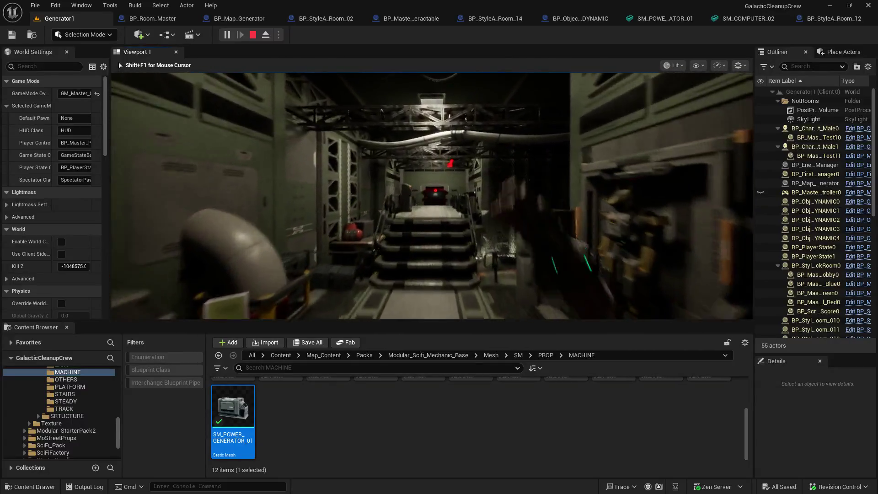
key("w")
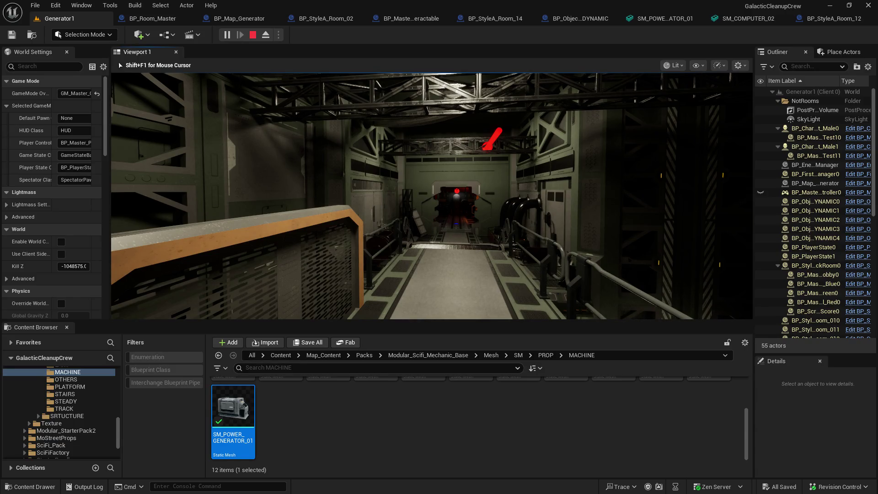
Turn back through the orange-lit dining room and climb the staircase onto the long walkway
key("w")
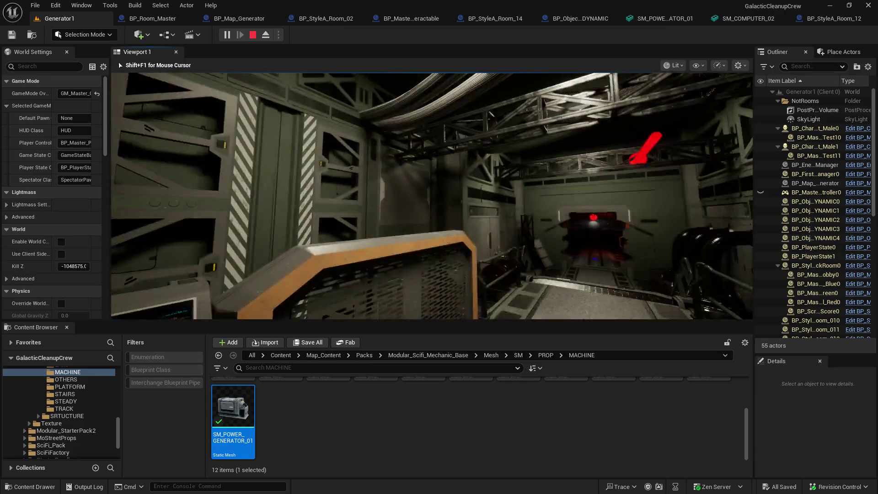
key("w")
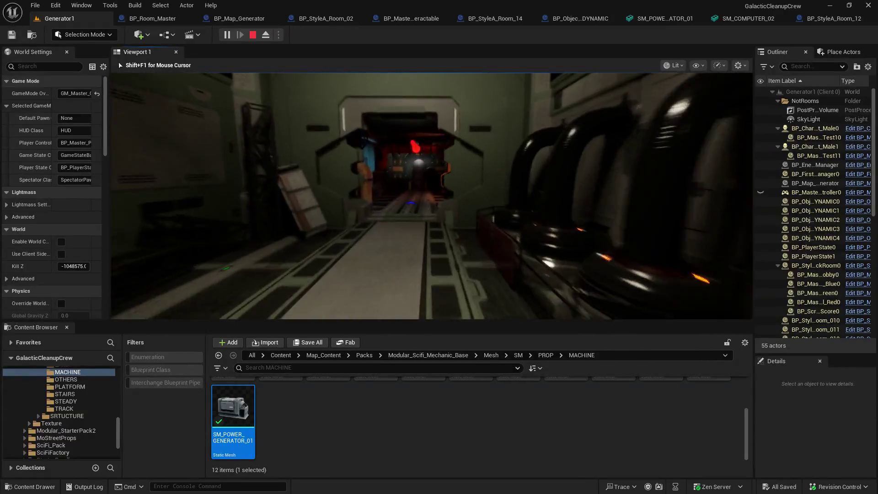
key("w")
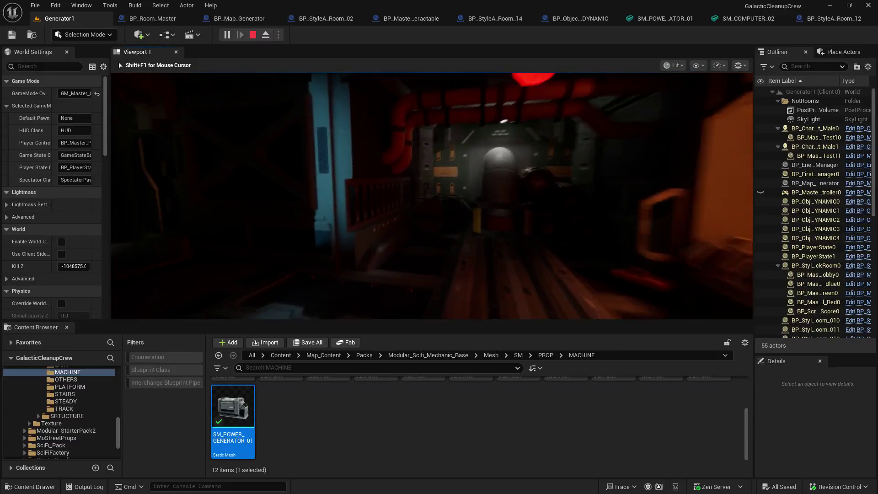
key("w")
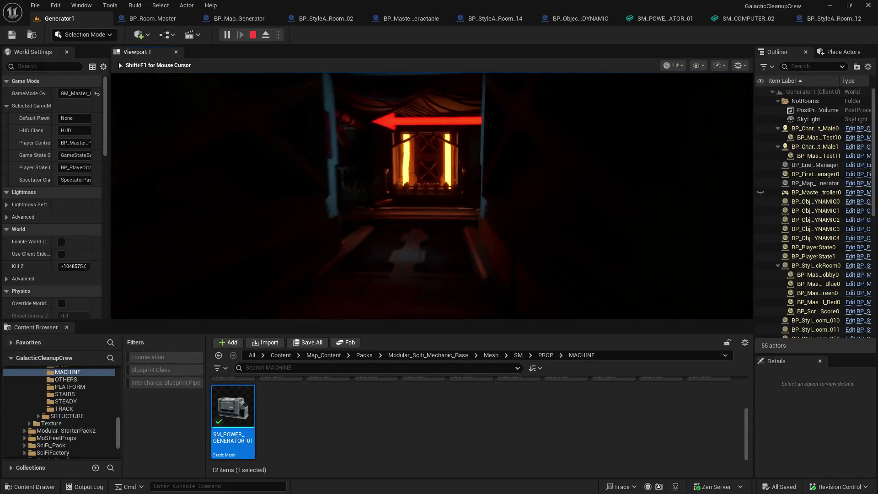
key("w")
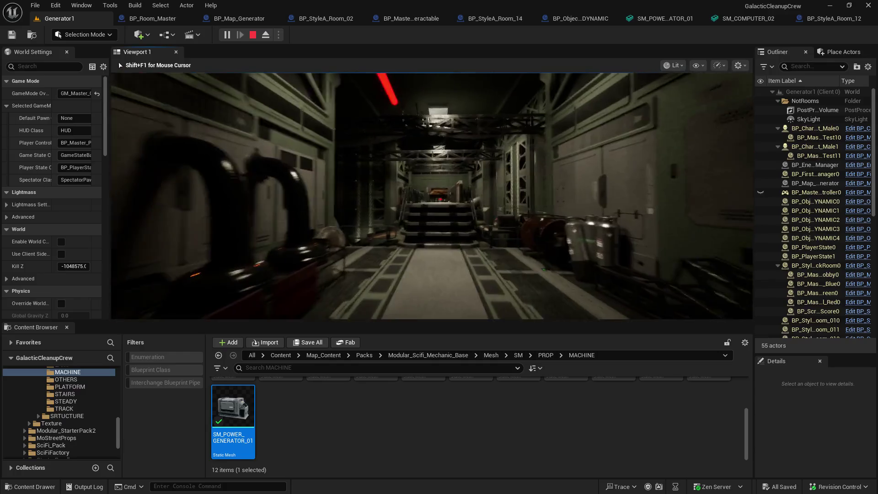
key("w")
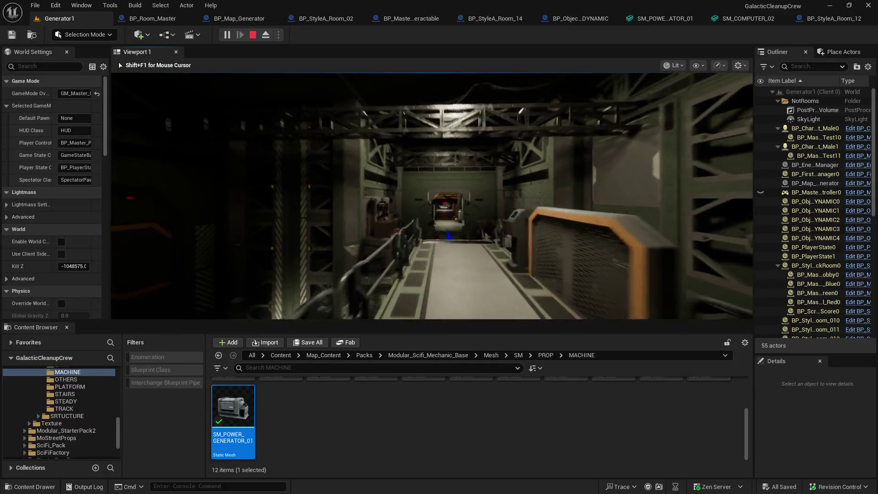
key("w")
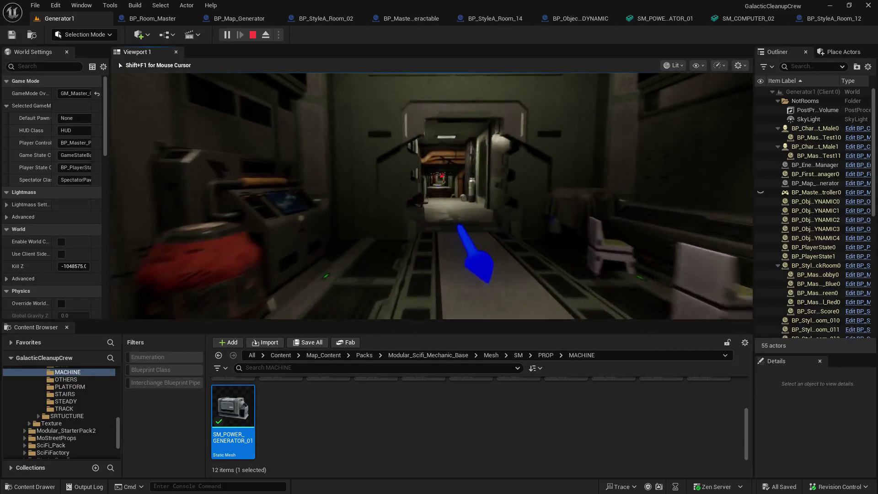
key("w")
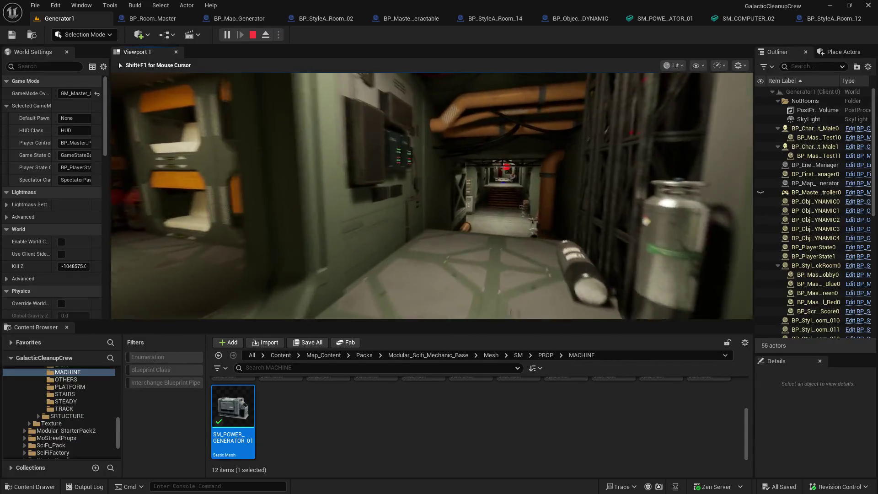
key("w")
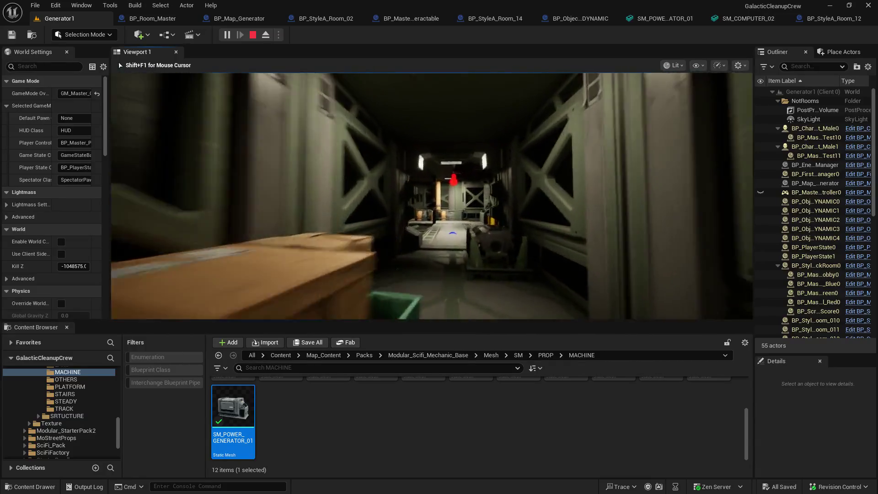
Cross the chairs-and-lockers room, climb the red-lit stairs and face the power-generator console head-on
key("w")
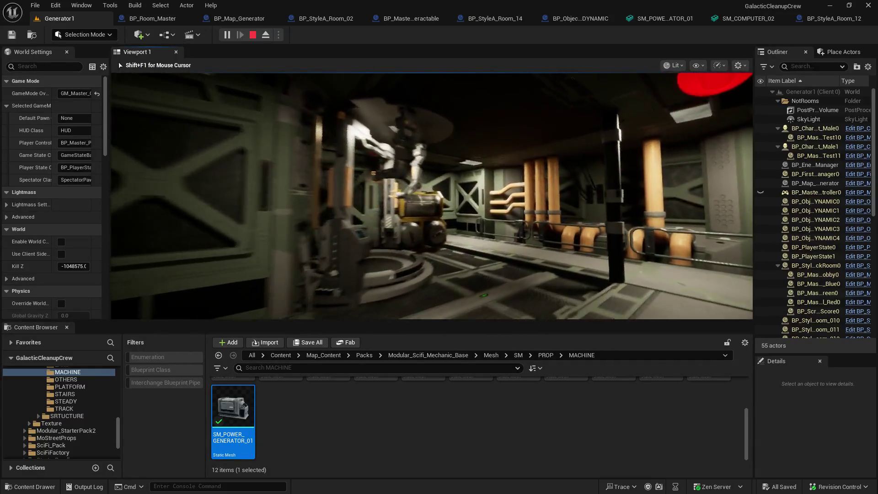
key("w")
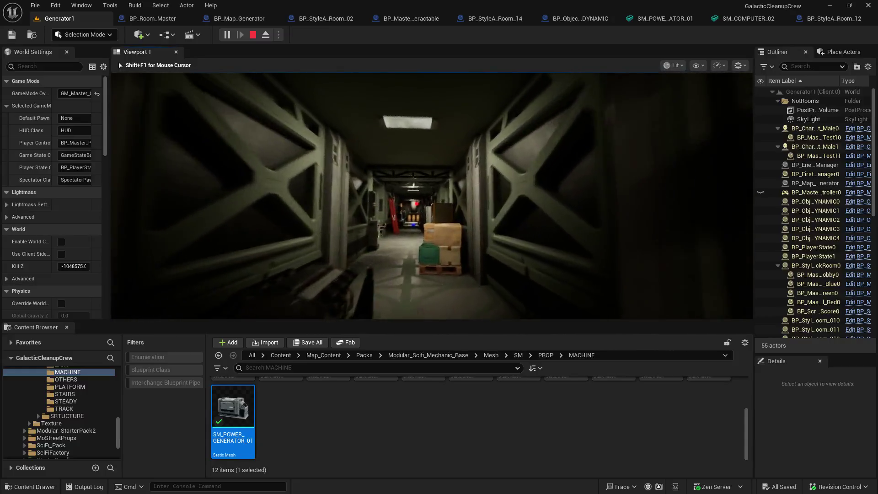
key("w")
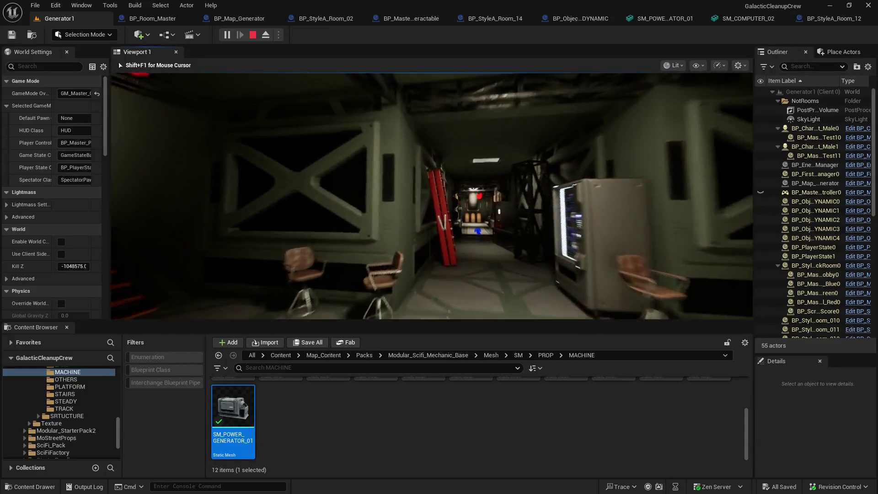
key("w")
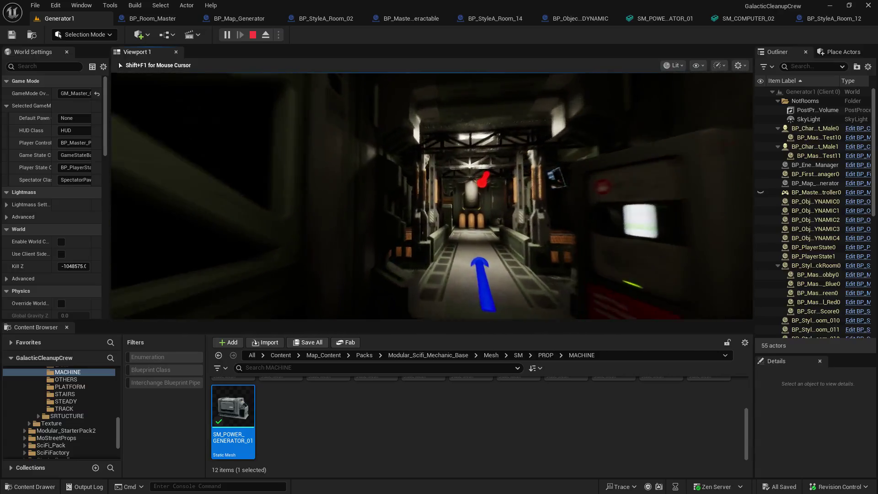
key("w")
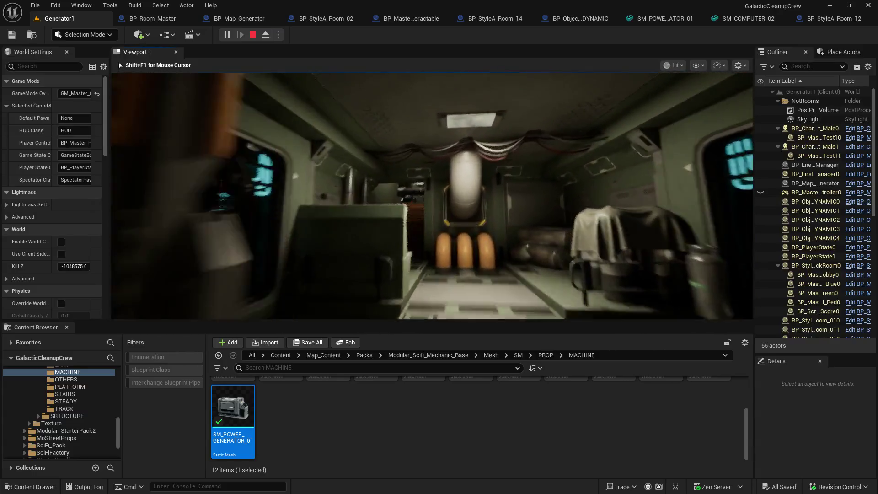
key("w")
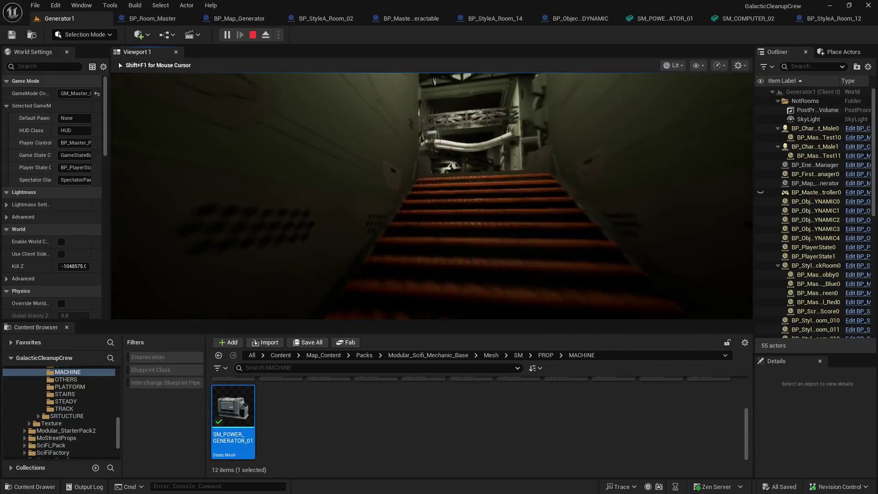
key("w")
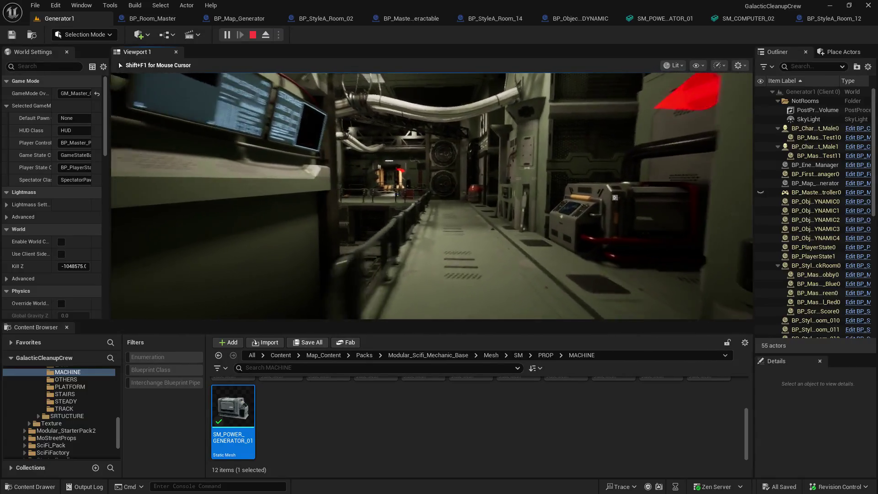
key("d")
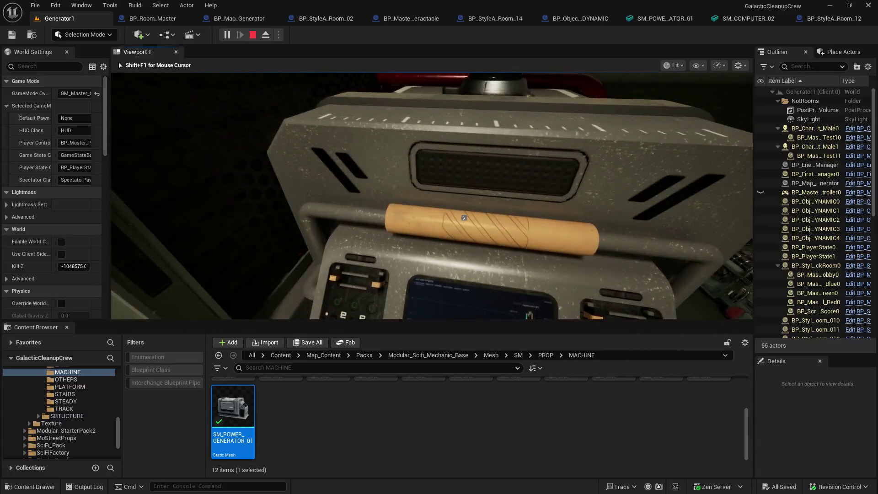
Glance at the SM_POWER_GENERATOR_01 and SM_COMPUTER_02 mesh tabs, then return to the running Generator1 game
left_click(673, 20)
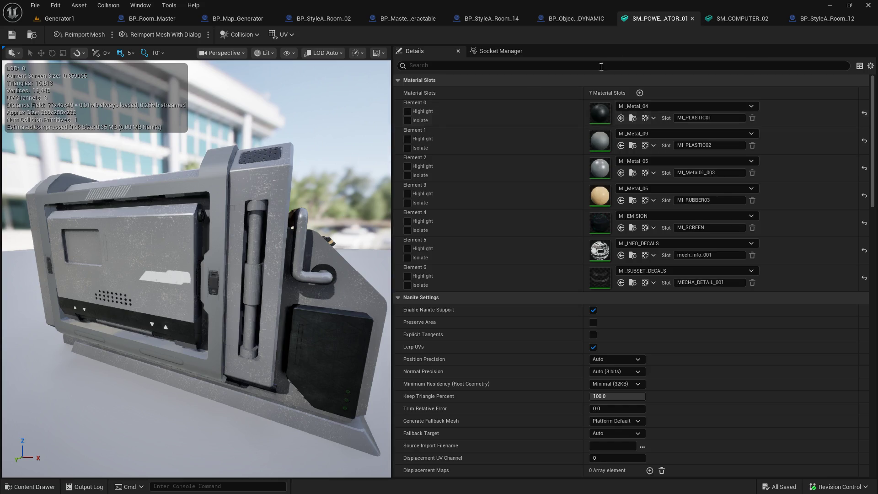
left_click(740, 18)
left_click(656, 21)
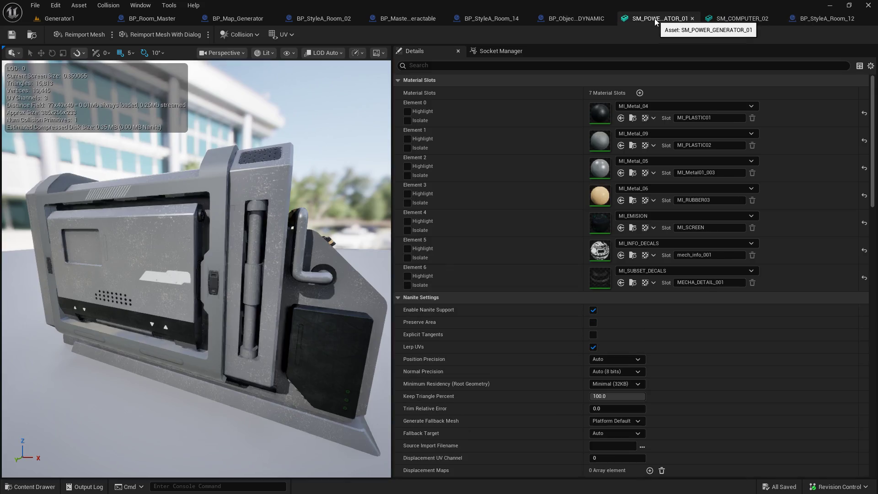
left_click(55, 18)
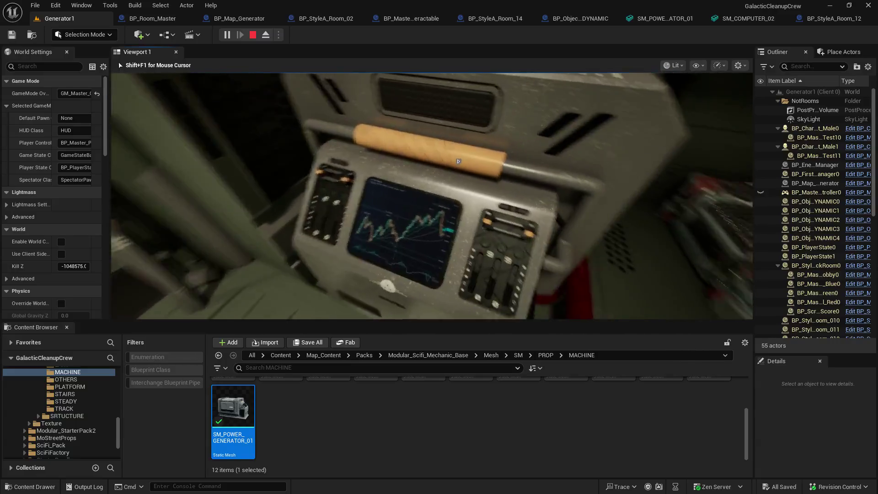
Interact with two objects to bring Player_1 to 2 points, then stop the play session
key("e")
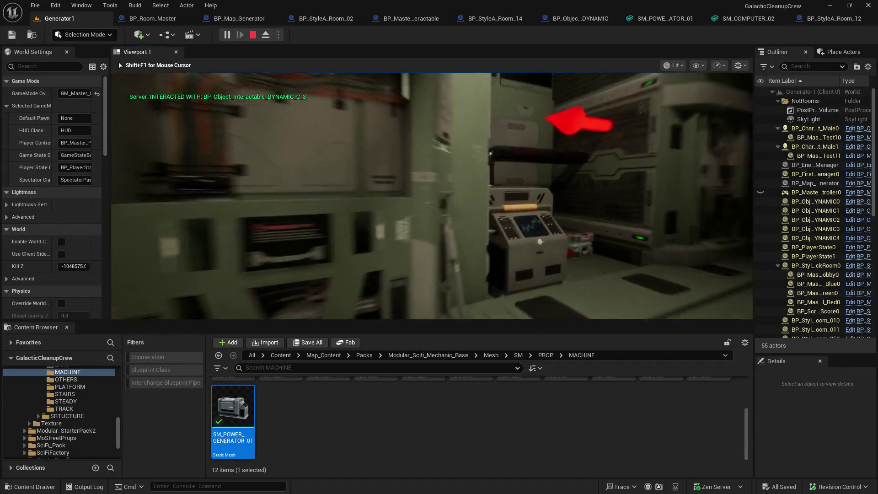
key("e")
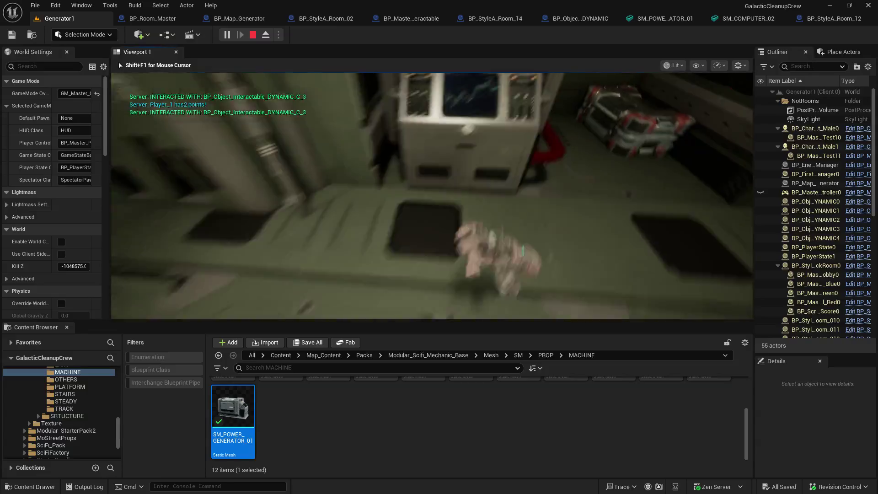
key("Escape")
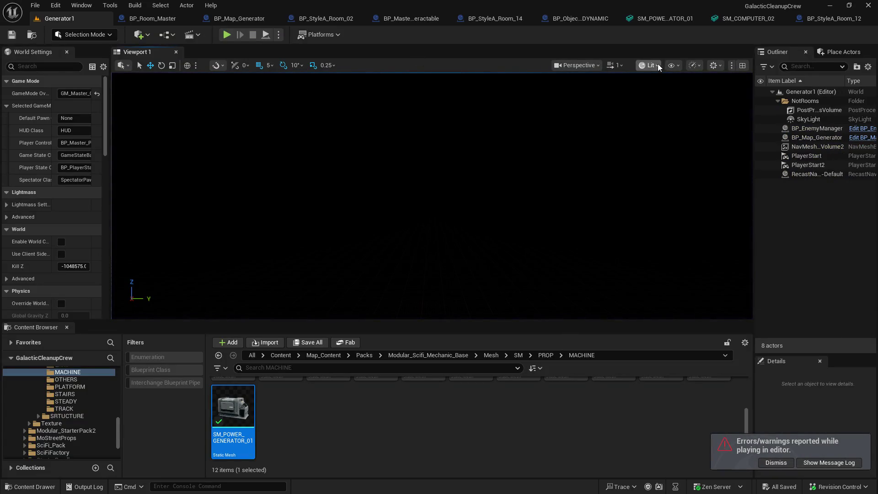
Frame the power generator in BP_StyleA_Room_02 and open its SM_POWER_GENERATOR_01 mesh asset
left_click(679, 18)
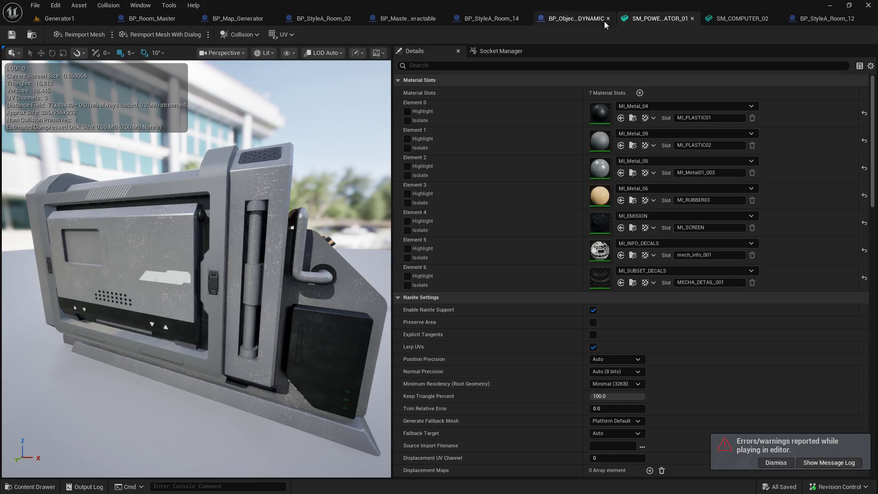
left_click(322, 18)
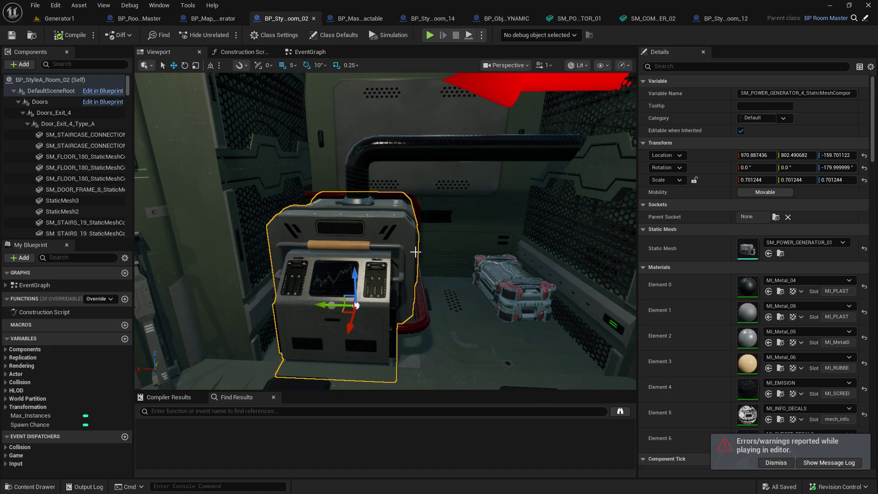
left_click(415, 252)
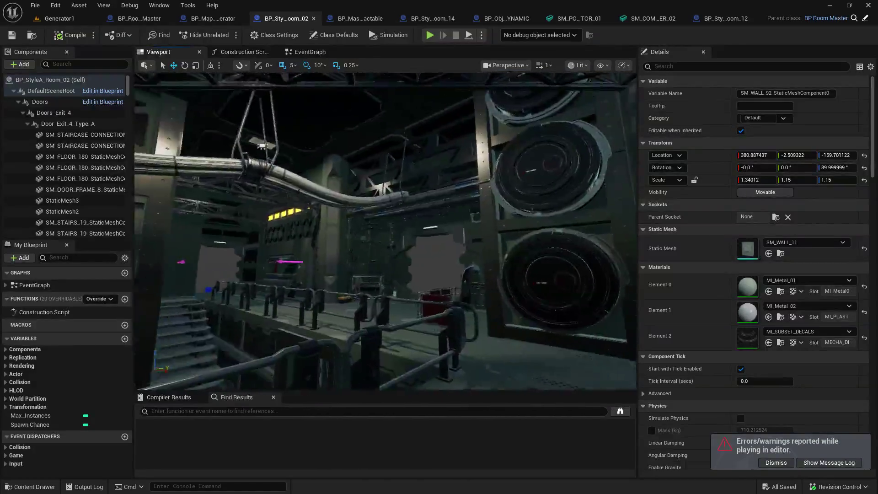
key("f")
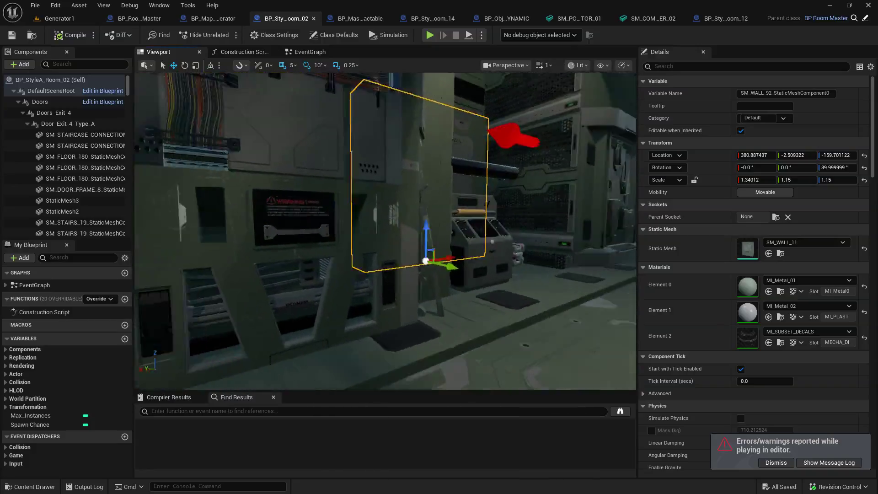
left_click(473, 229)
key("f")
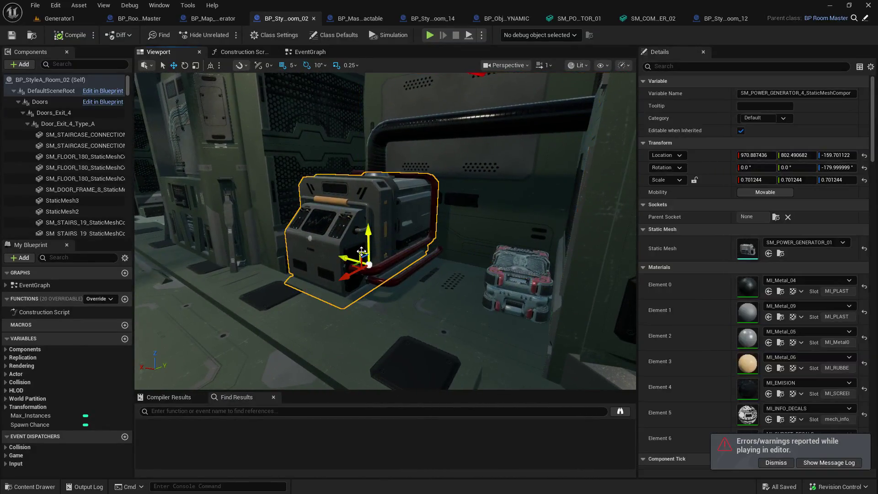
left_click(781, 256)
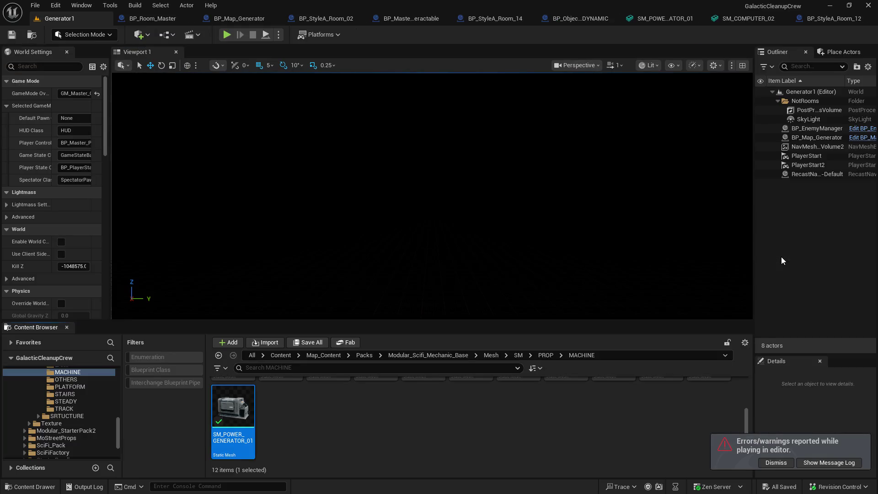
double_click(243, 411)
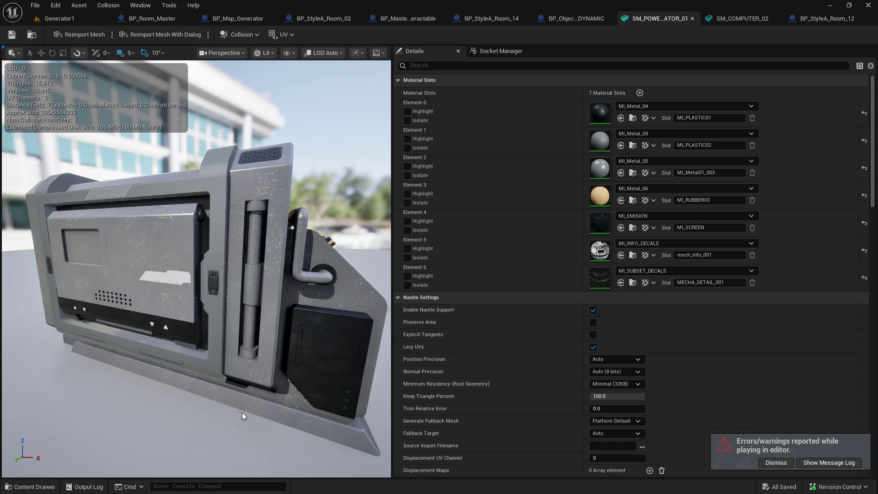
Turn off Nanite support on the generator mesh, close the SM_COMPUTER_02 tab and collapse Nanite Settings
left_click(593, 311)
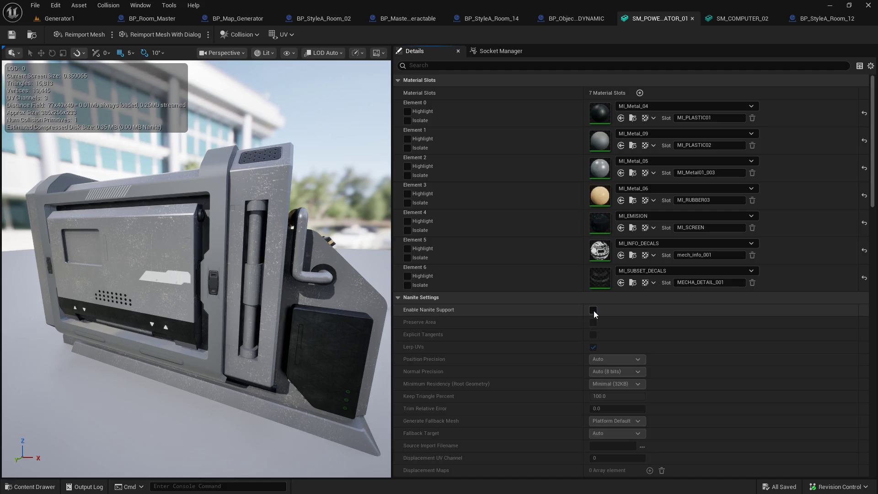
left_click(742, 19)
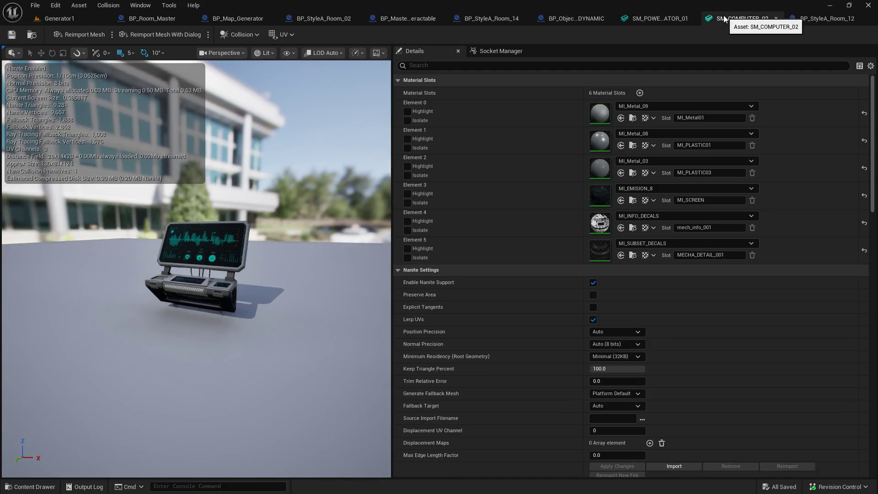
scroll(593, 314, "down", 10)
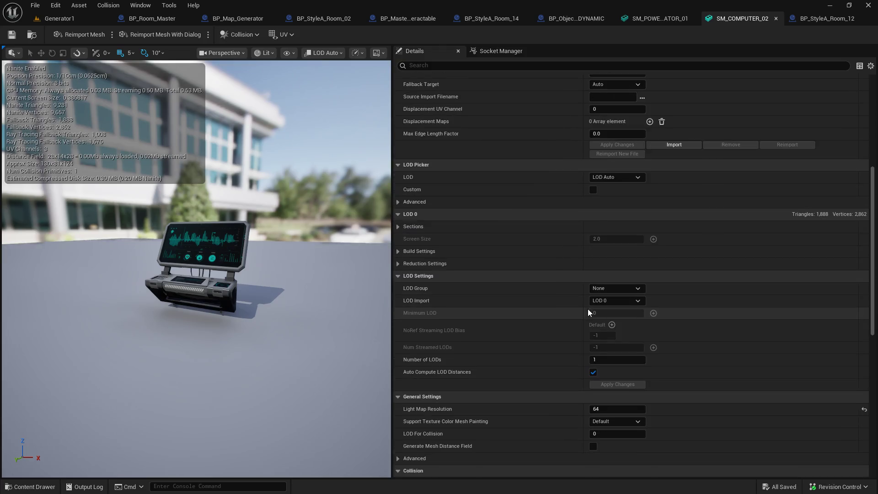
left_click(775, 18)
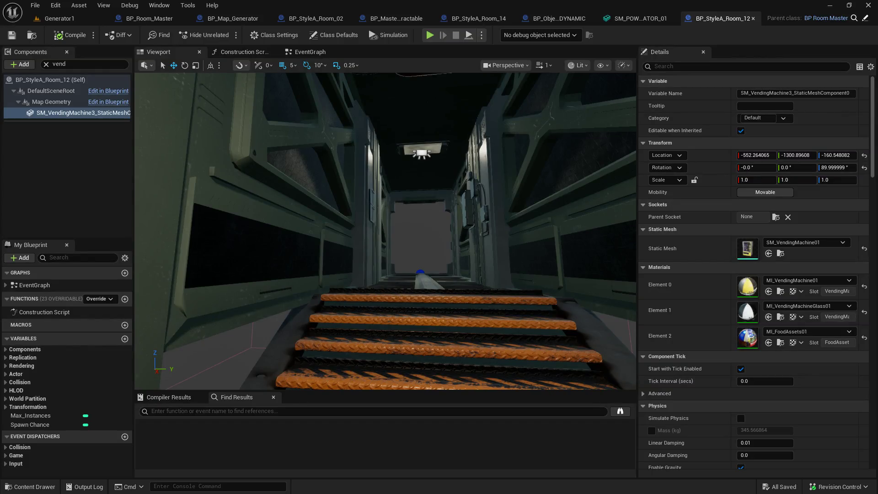
left_click(640, 20)
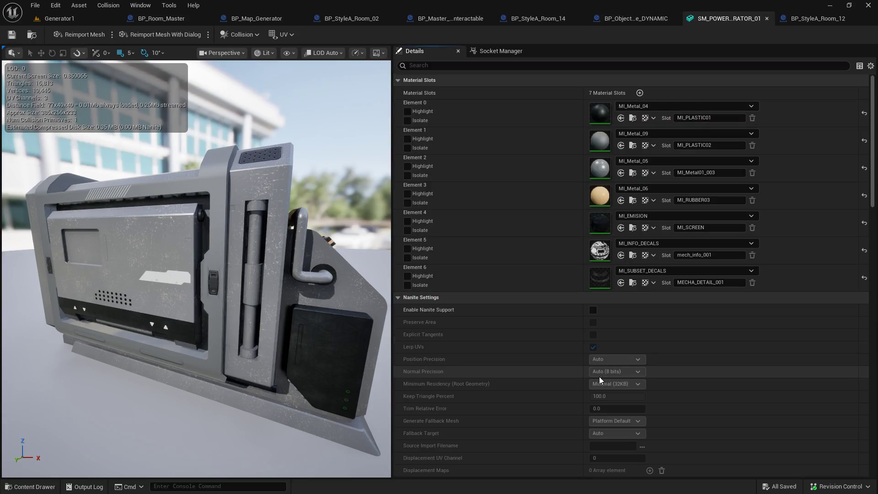
scroll(446, 237, "down", 2)
left_click(396, 240)
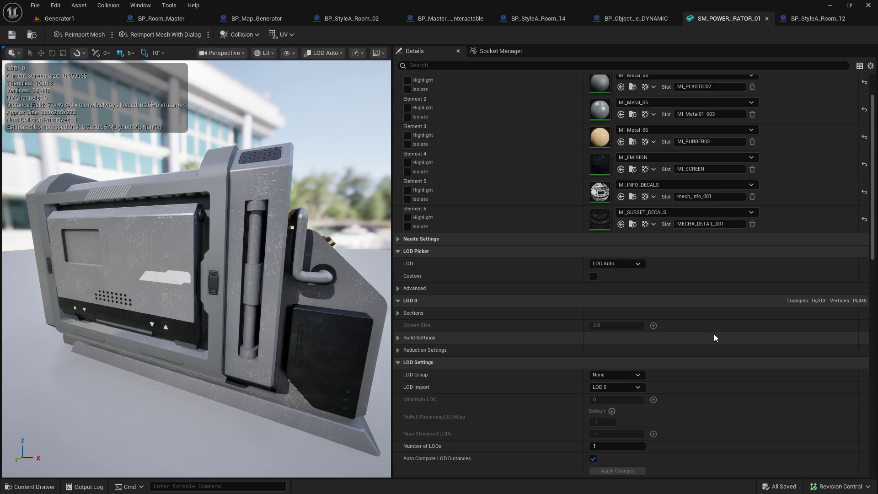
Expand Level Of Detail, the advanced LOD picker and LOD 0 sections to review the 16,813-triangle LOD
scroll(711, 351, "down", 3)
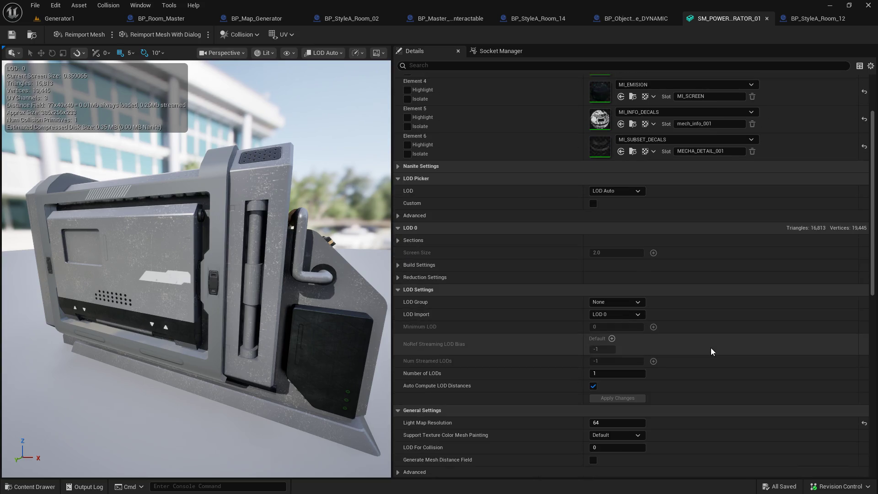
scroll(711, 348, "down", 15)
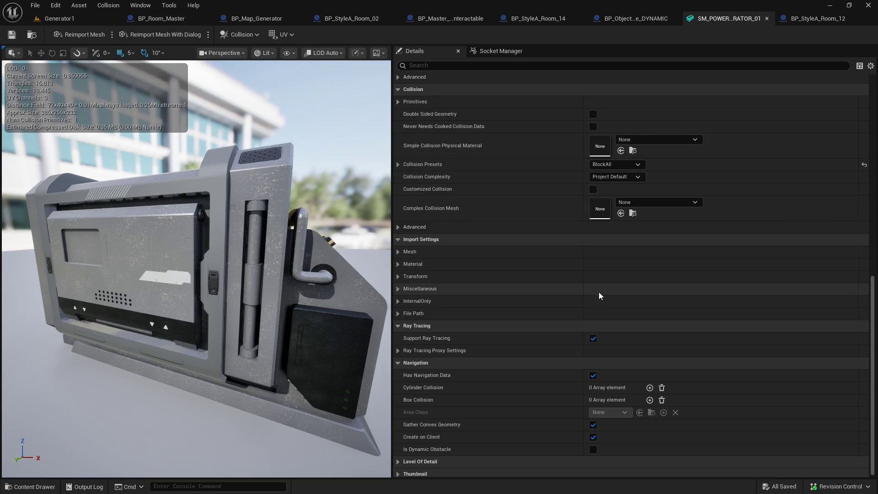
scroll(601, 304, "down", 1)
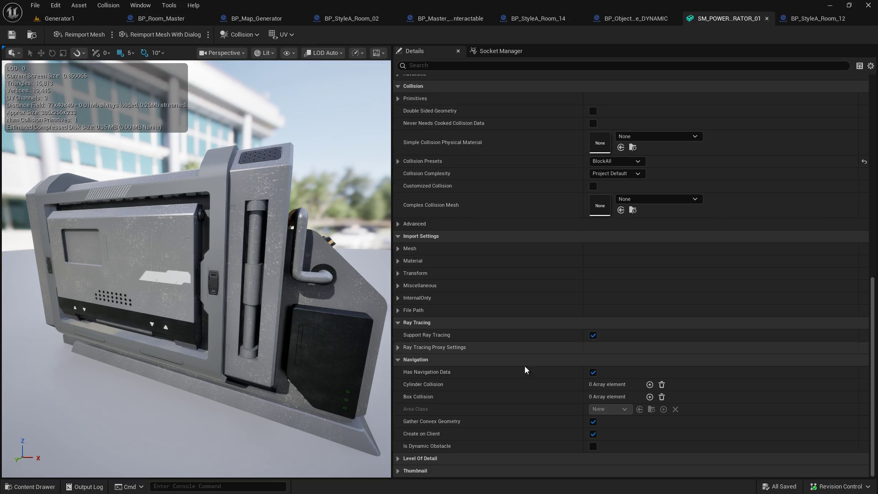
left_click(397, 459)
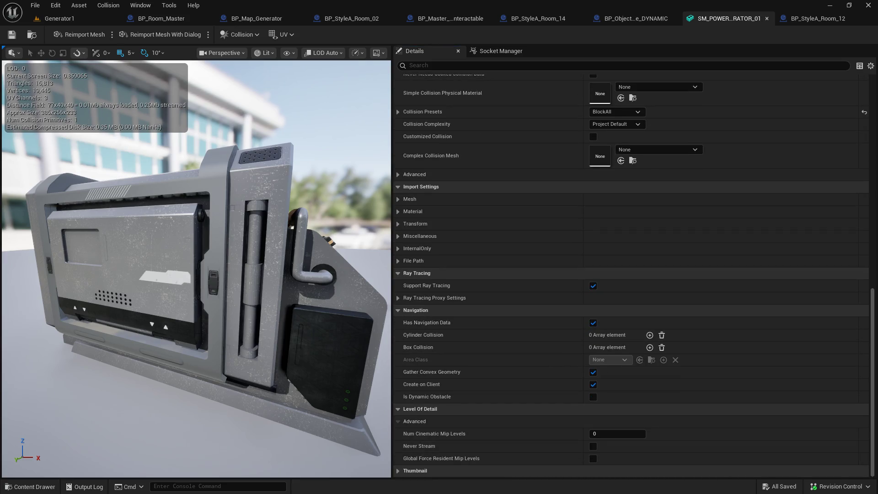
scroll(561, 437, "up", 15)
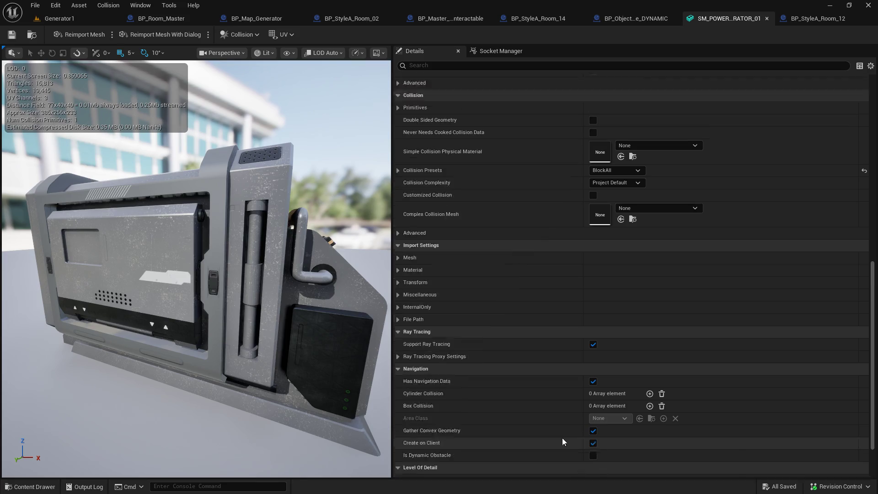
scroll(548, 432, "up", 2)
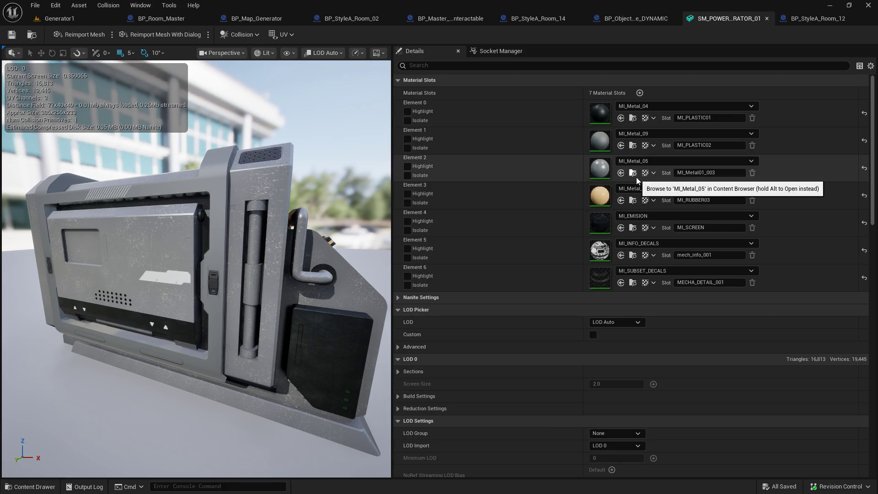
left_click(398, 347)
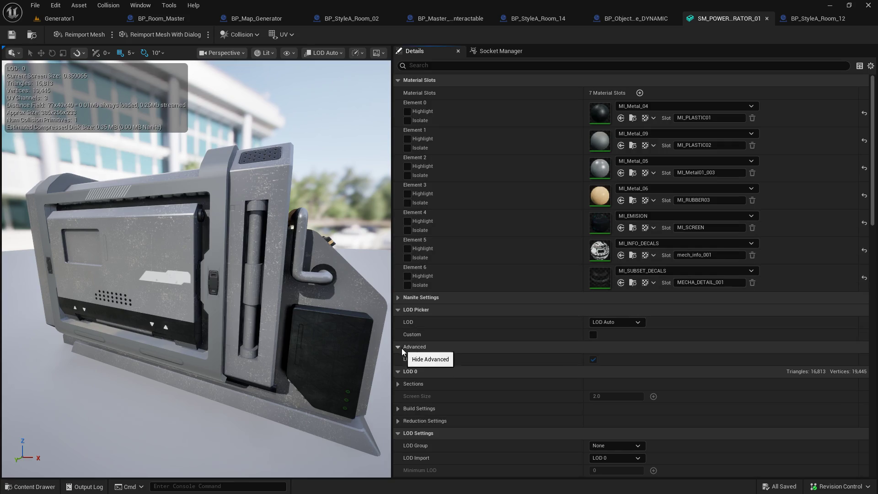
left_click(397, 385)
scroll(406, 386, "down", 5)
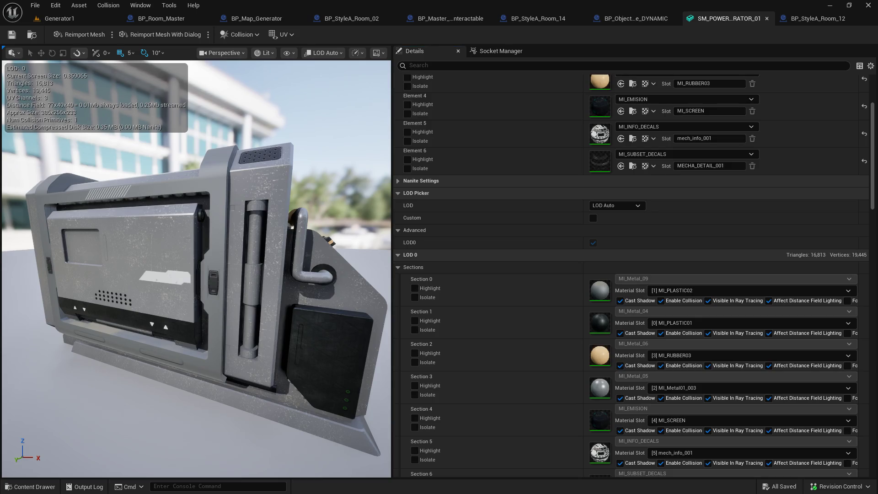
scroll(503, 206, "down", 3)
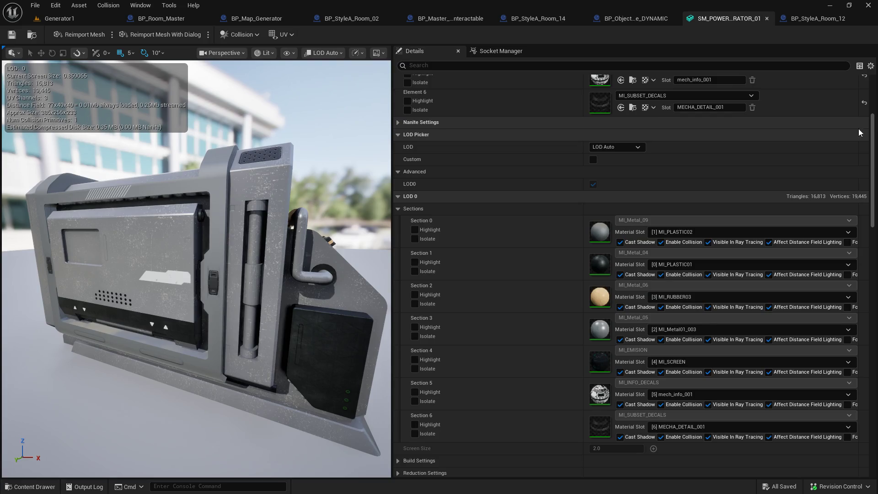
scroll(613, 164, "up", 5)
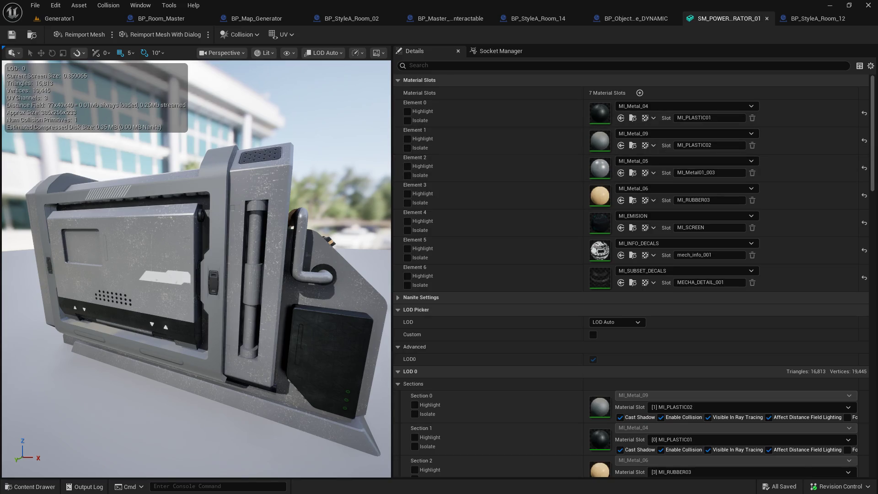
scroll(639, 276, "down", 11)
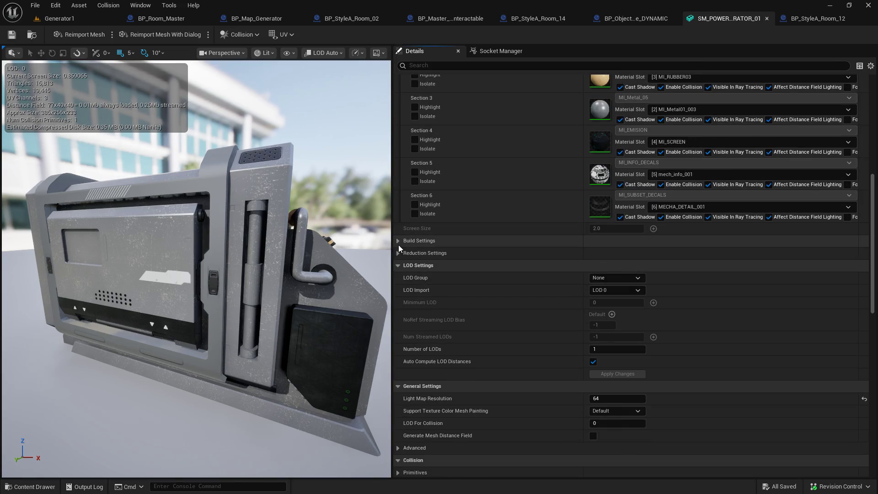
Expand the mesh's Build Settings, Reduction Settings and advanced General Settings
left_click(399, 244)
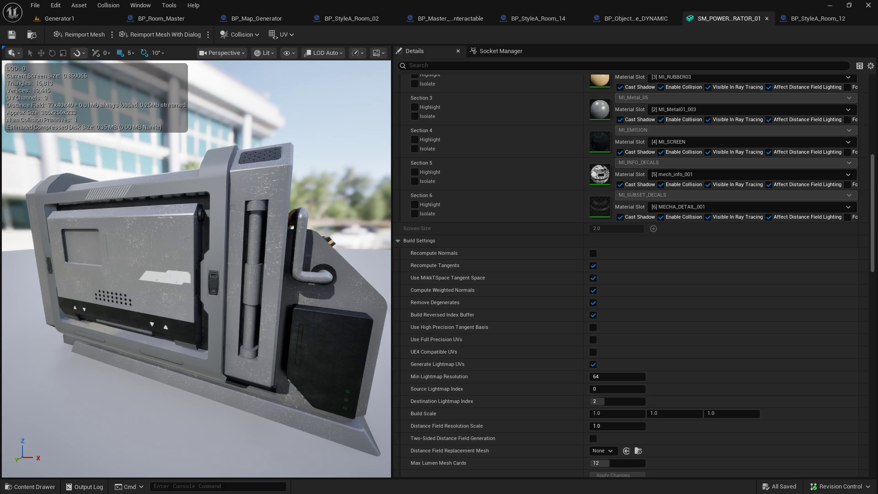
scroll(560, 355, "down", 6)
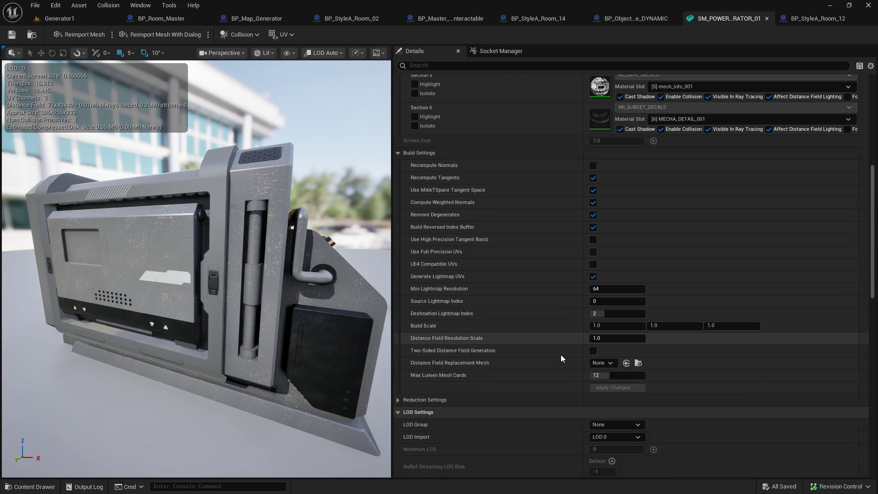
left_click(396, 282)
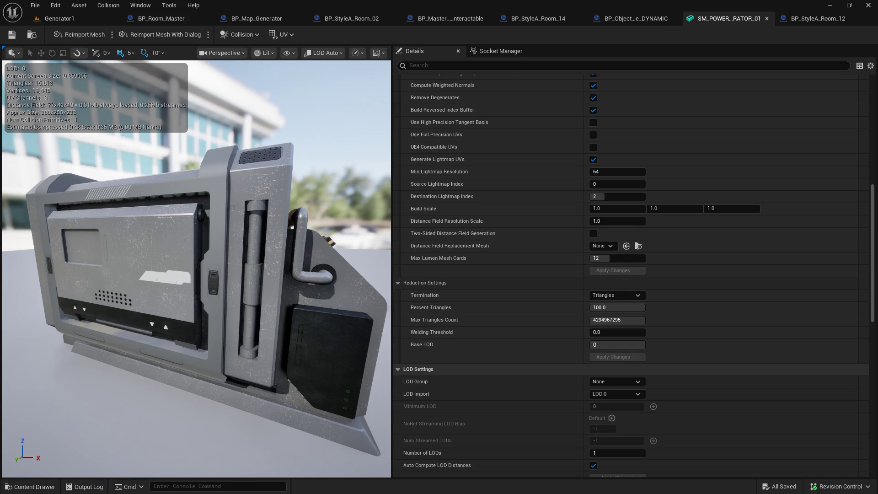
scroll(602, 353, "down", 5)
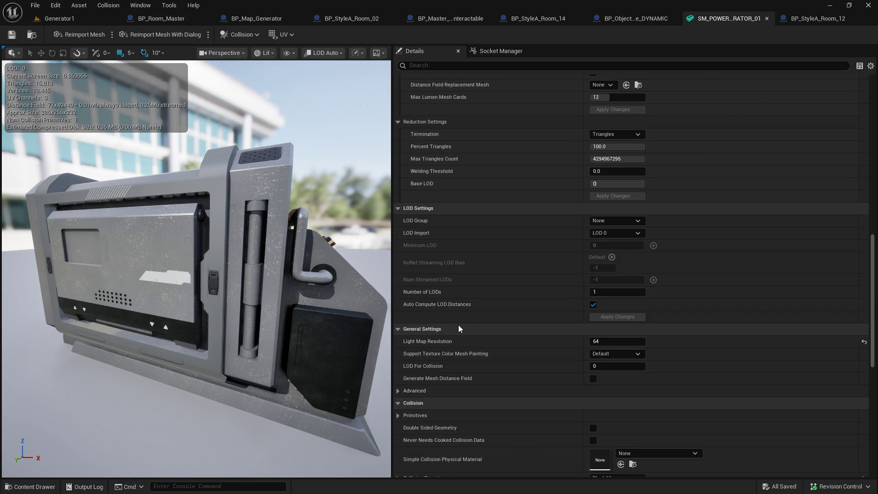
scroll(434, 345, "down", 2)
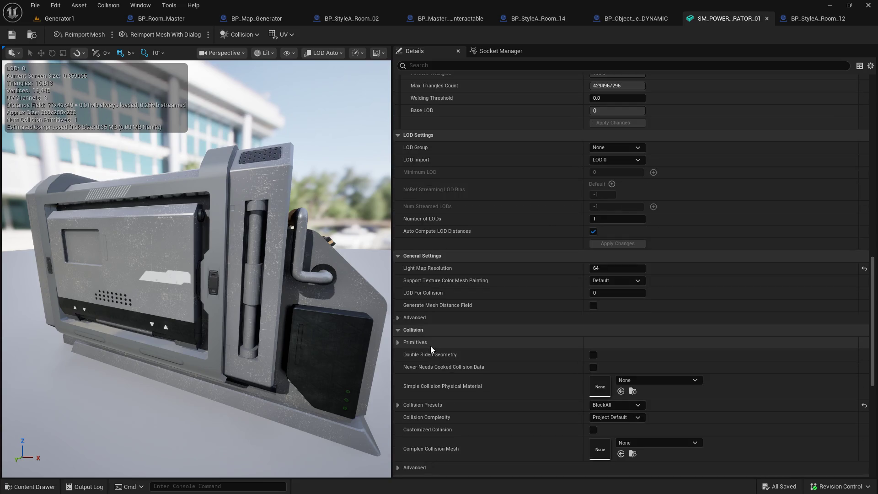
left_click(406, 317)
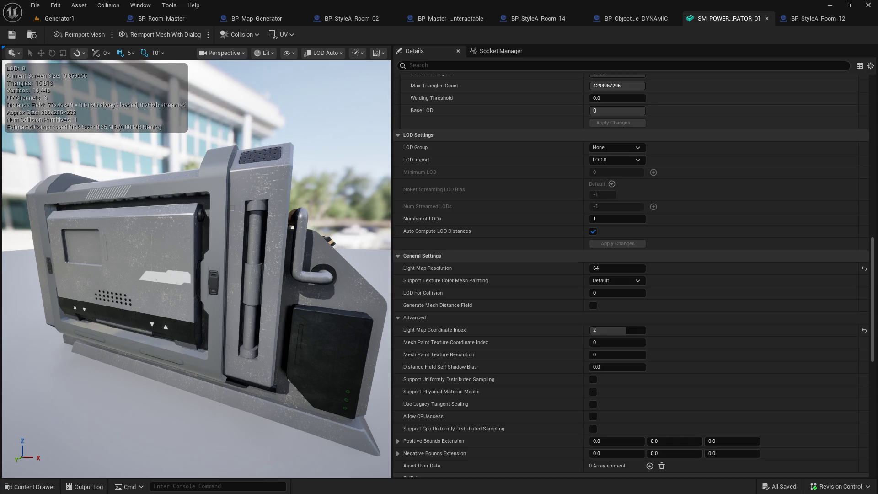
Expand both Bounds Extensions, the collision Primitives and the BlockAll Collision Presets
scroll(431, 361, "down", 4)
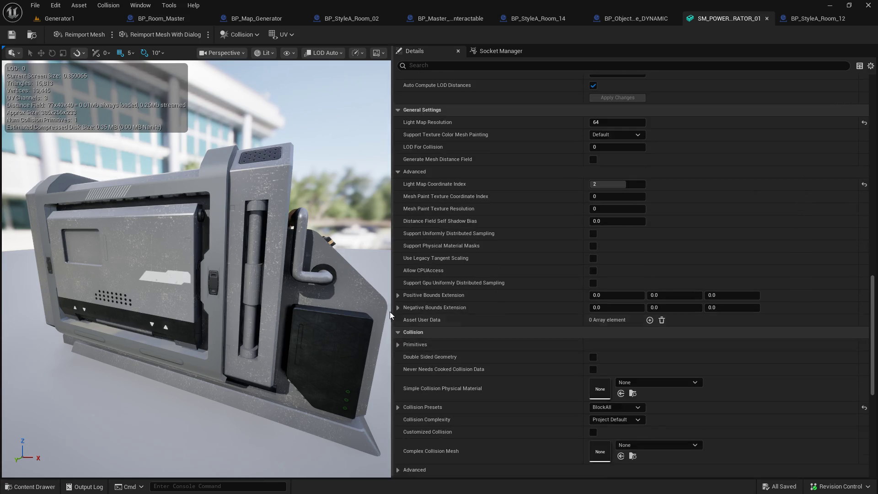
left_click(395, 297)
left_click(396, 346)
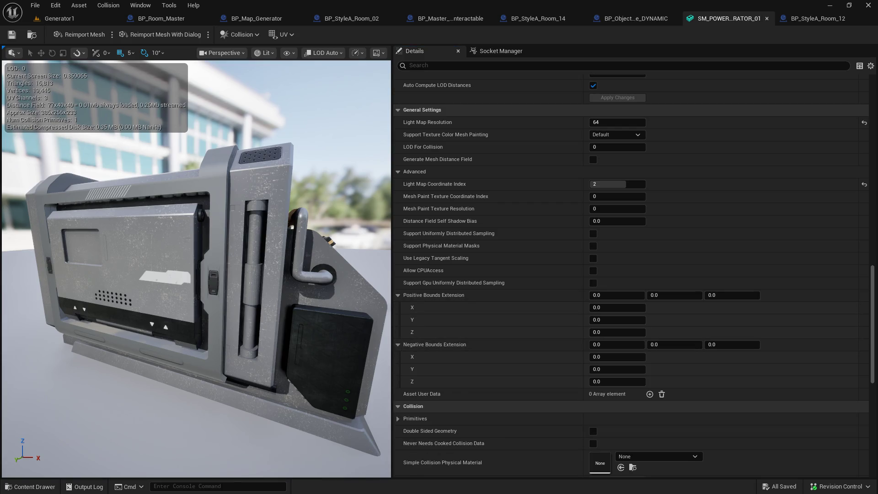
scroll(547, 298, "down", 5)
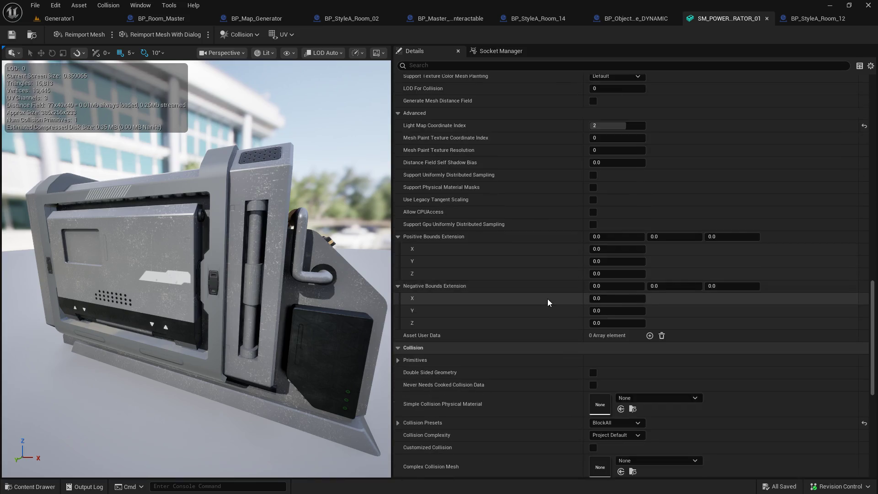
left_click(397, 227)
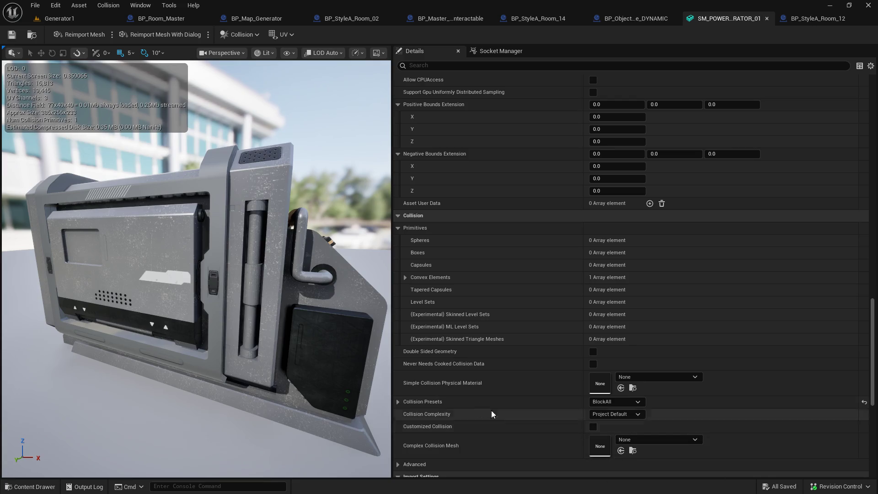
left_click(398, 402)
scroll(605, 423, "down", 3)
scroll(604, 423, "down", 3)
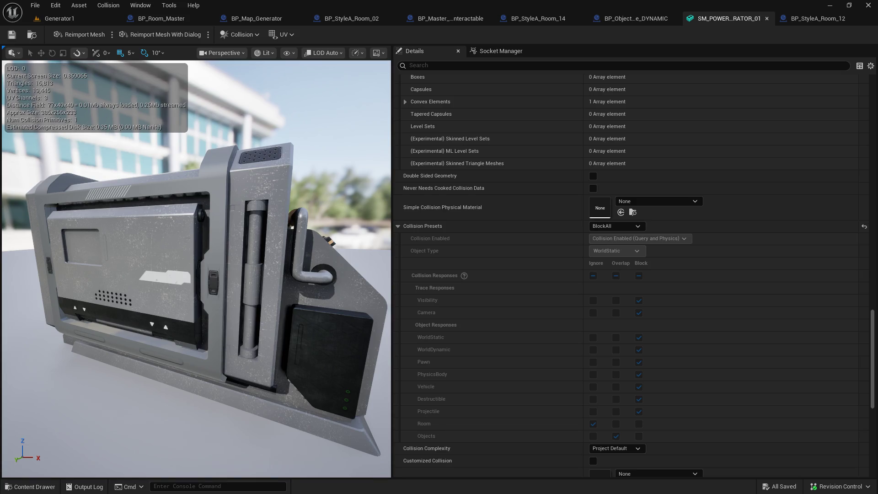
Show the advanced collision options and the Walkable Slope Override settings
scroll(445, 402, "down", 5)
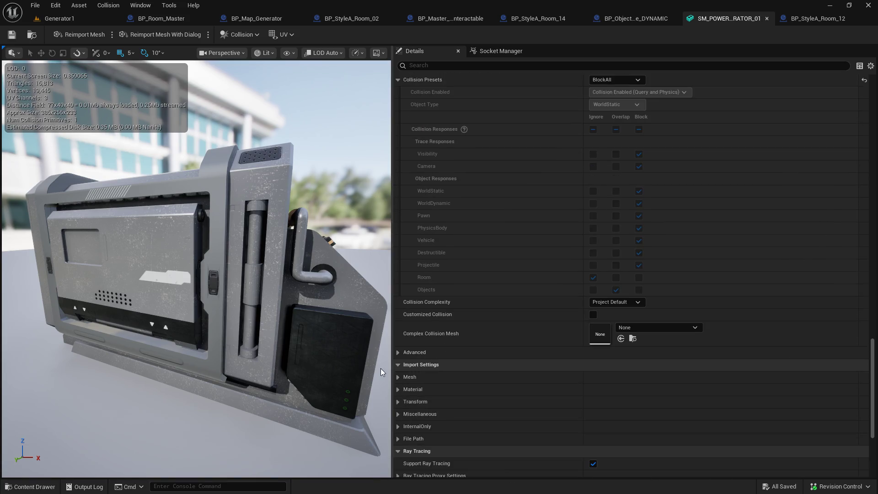
left_click(395, 356)
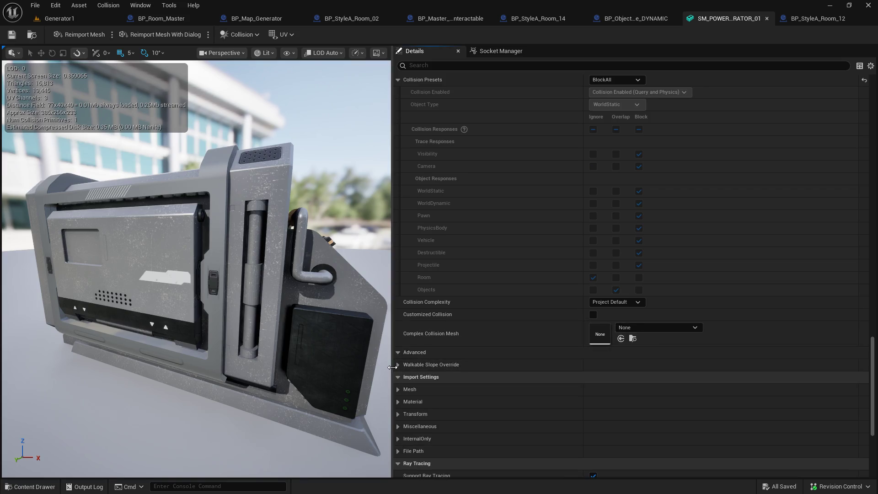
left_click(396, 365)
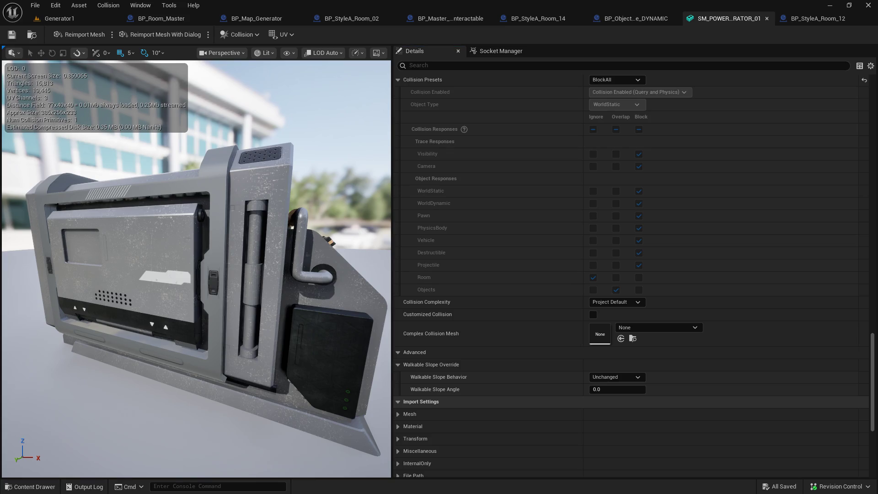
scroll(499, 375, "down", 5)
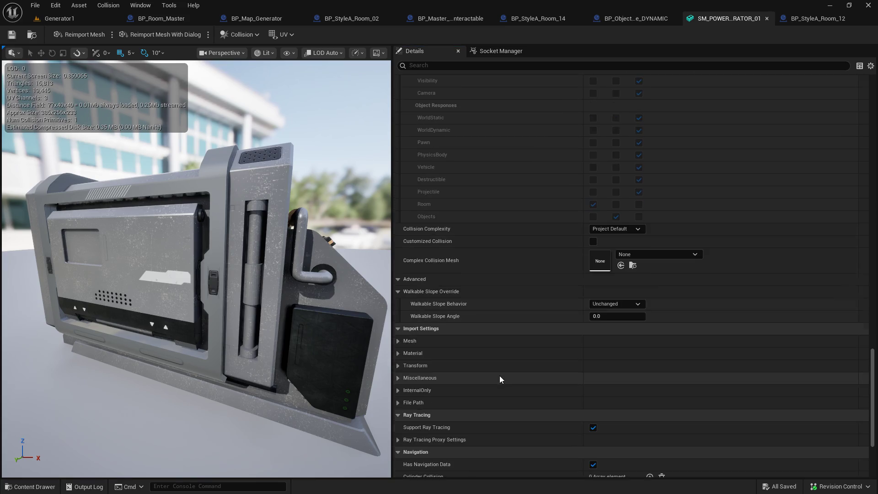
Expand the import settings: material, transform, miscellaneous, InternalOnly and the source file path
left_click(397, 267)
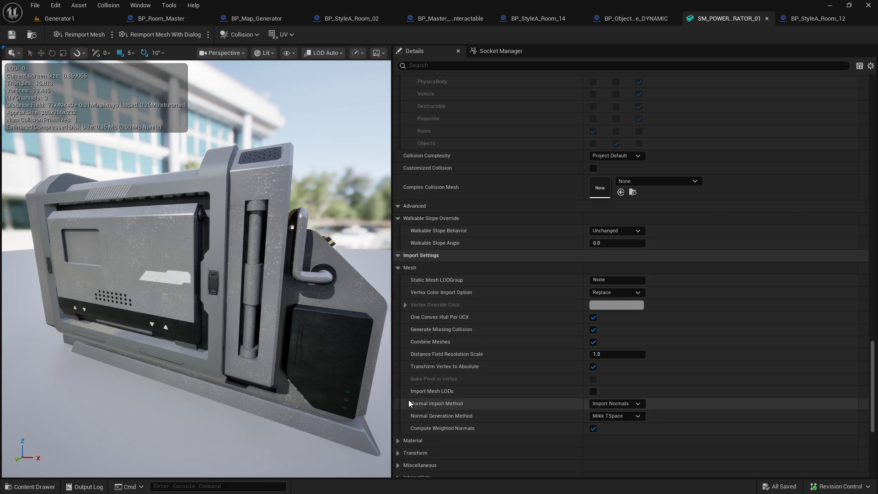
scroll(420, 390, "down", 5)
left_click(397, 280)
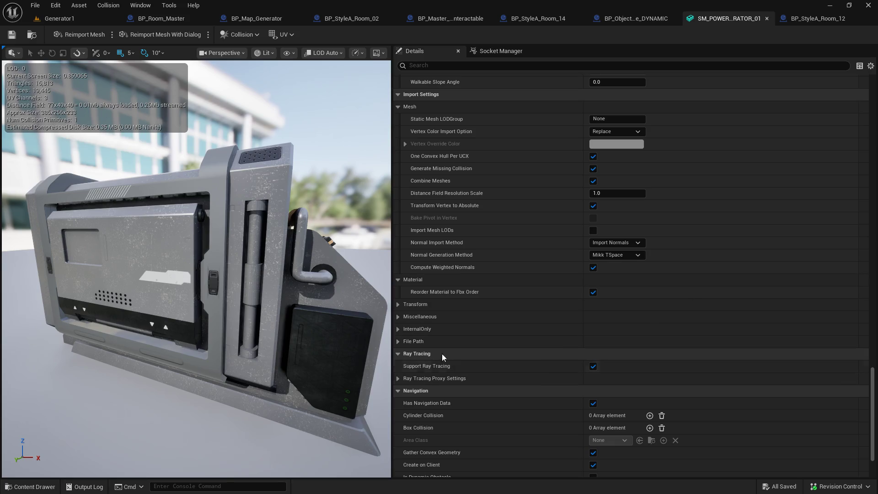
left_click(397, 304)
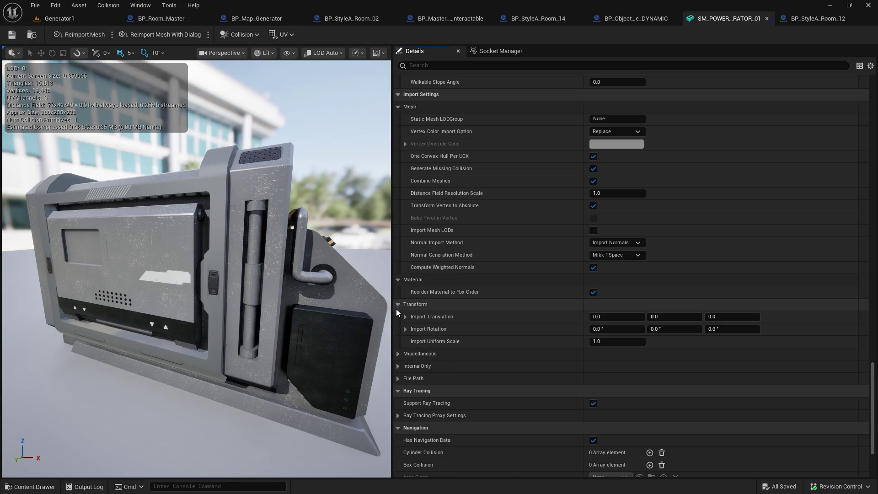
left_click(397, 354)
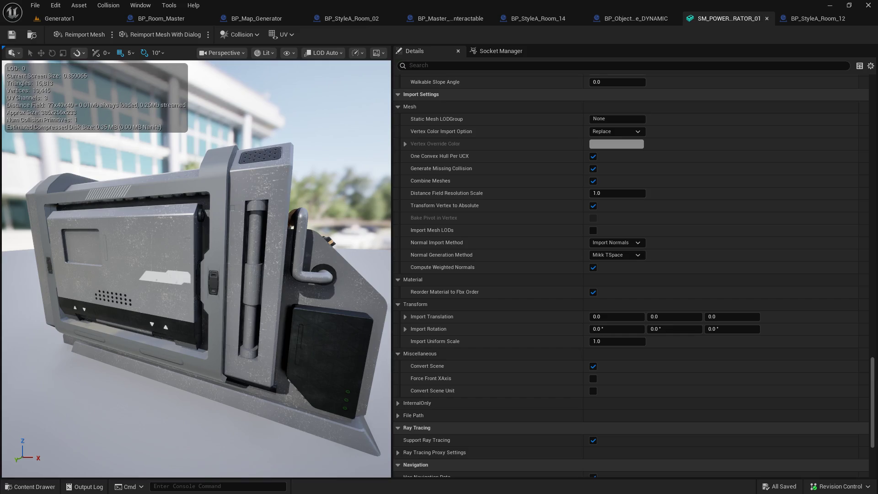
scroll(613, 429, "down", 5)
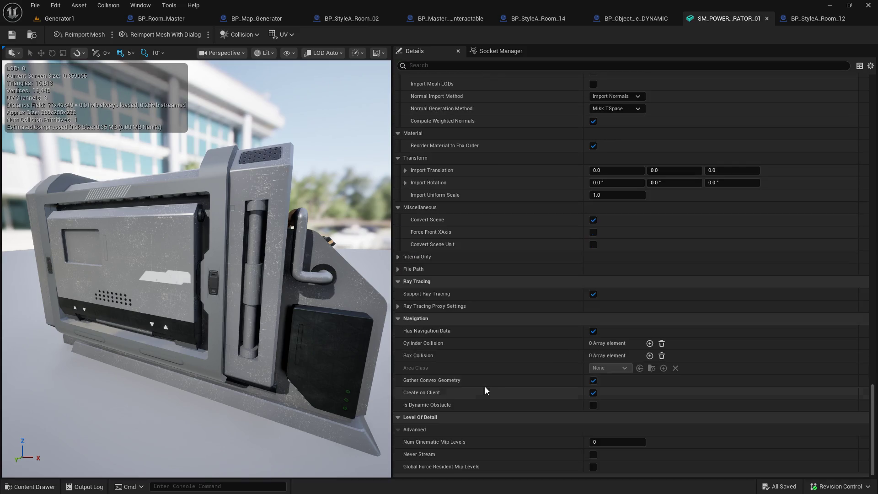
left_click(398, 257)
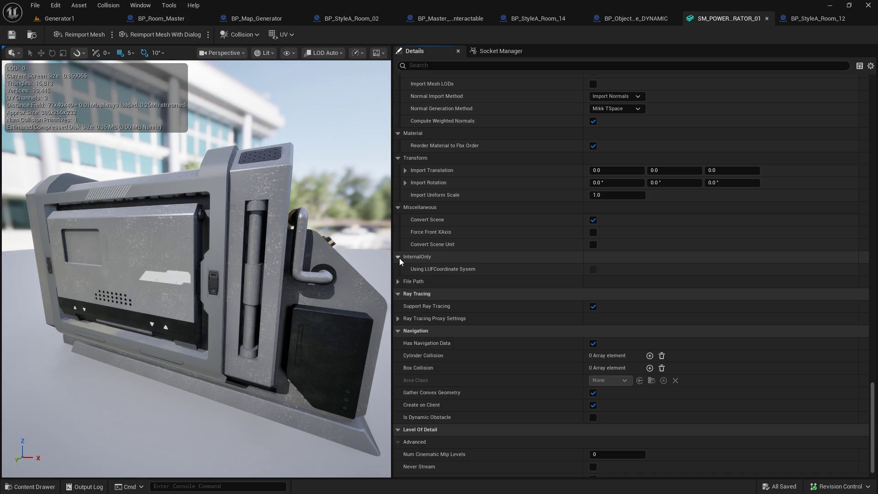
left_click(398, 281)
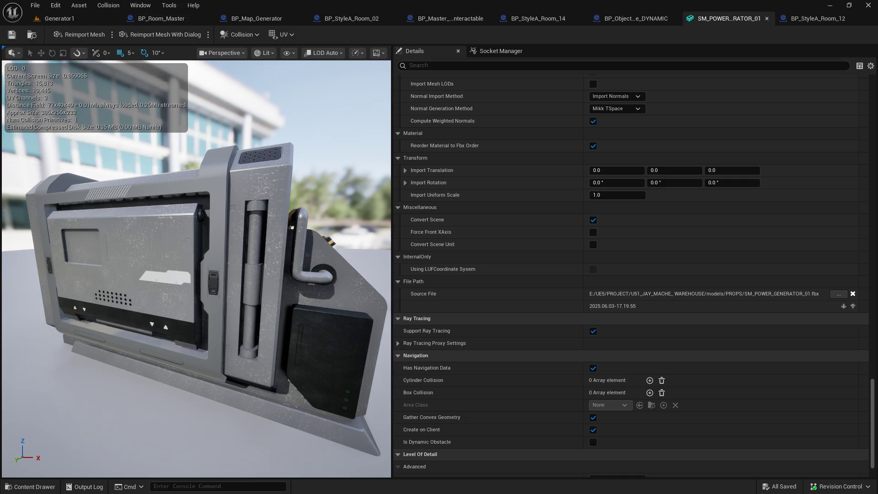
left_click(397, 281)
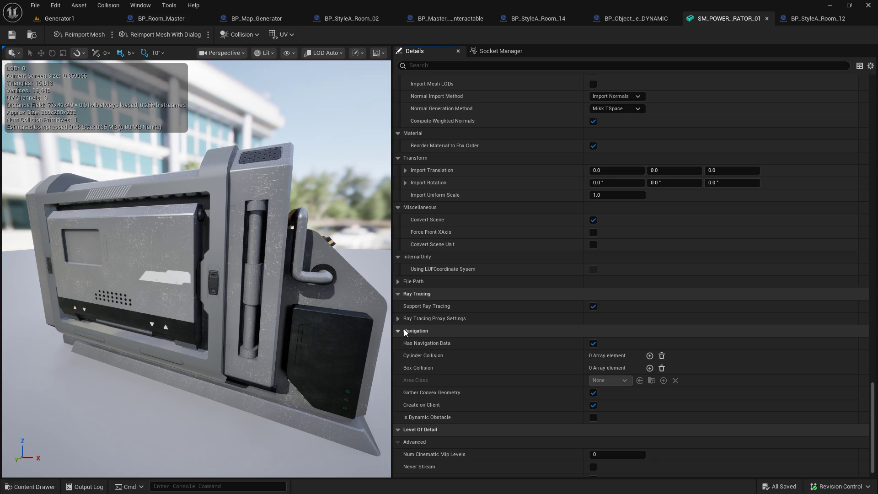
Expand the Thumbnail settings, then show the Socket Manager, which lists 0 sockets
scroll(520, 402, "down", 2)
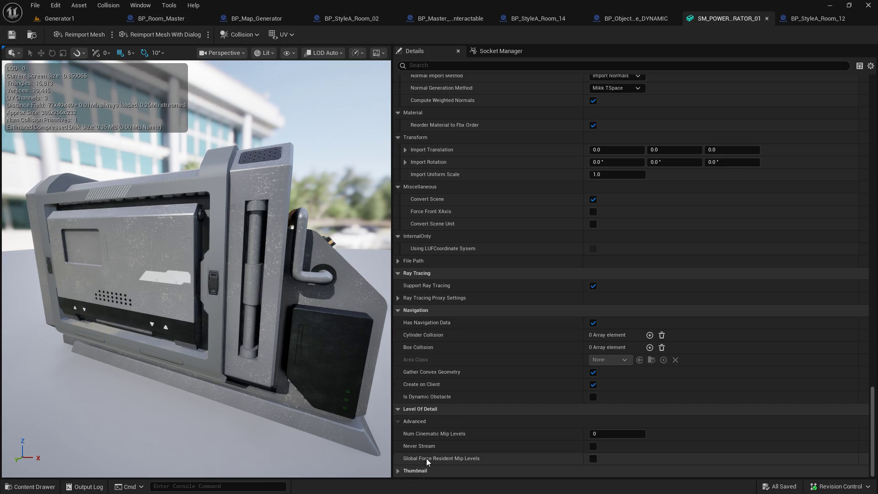
left_click(414, 471)
scroll(435, 443, "down", 1)
scroll(435, 444, "down", 2)
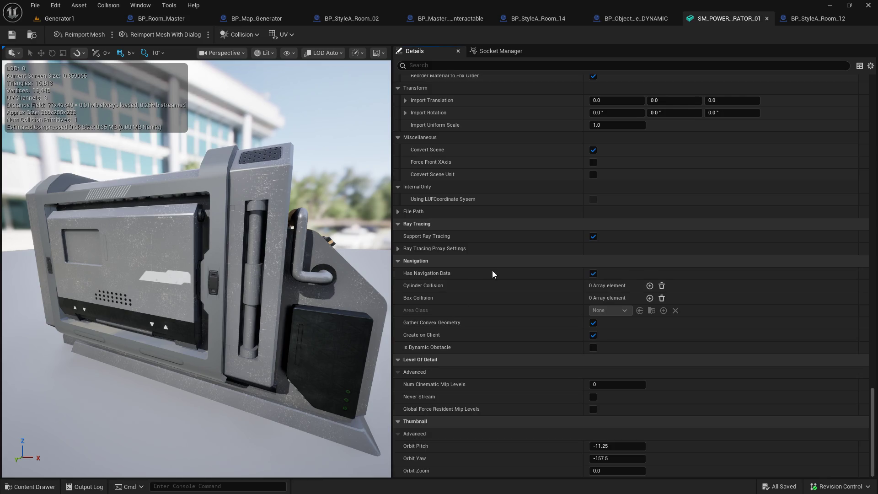
scroll(475, 313, "up", 10)
left_click(506, 52)
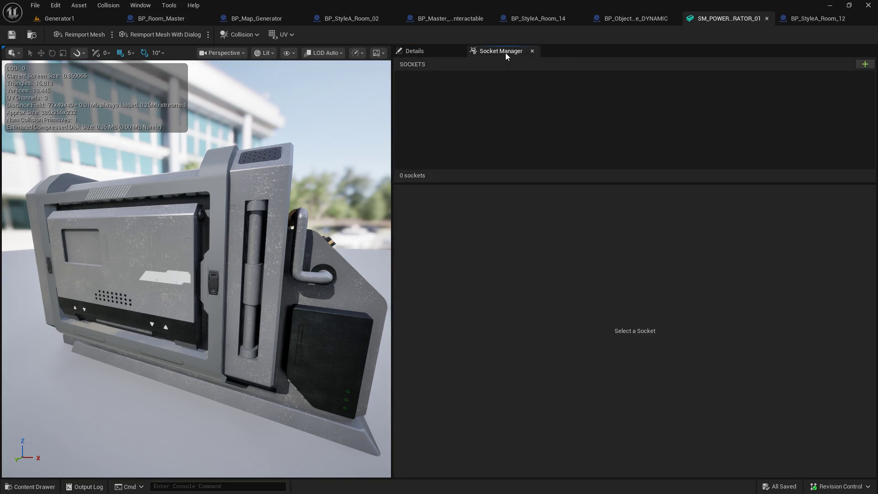
Expand Nanite Settings and tick Enable Nanite Support, leaving Max Edge Length Factor at 0.0
left_click(433, 52)
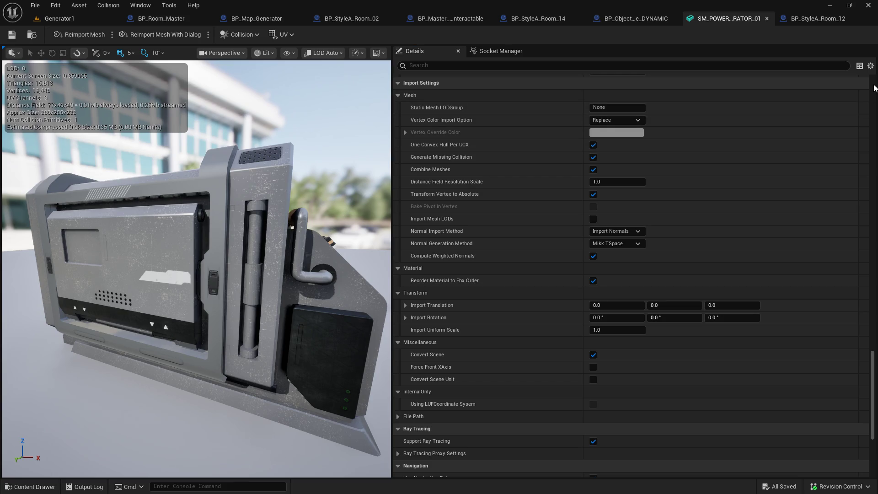
left_click_drag(873, 364, 870, 91)
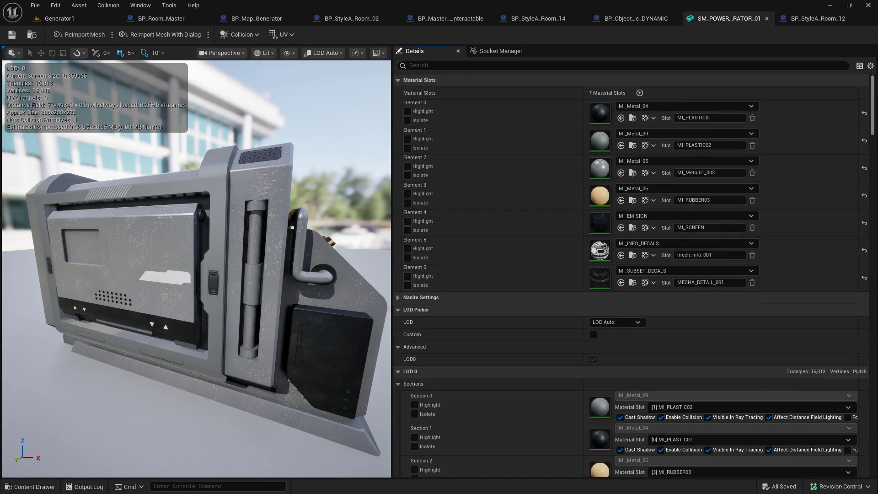
left_click(399, 298)
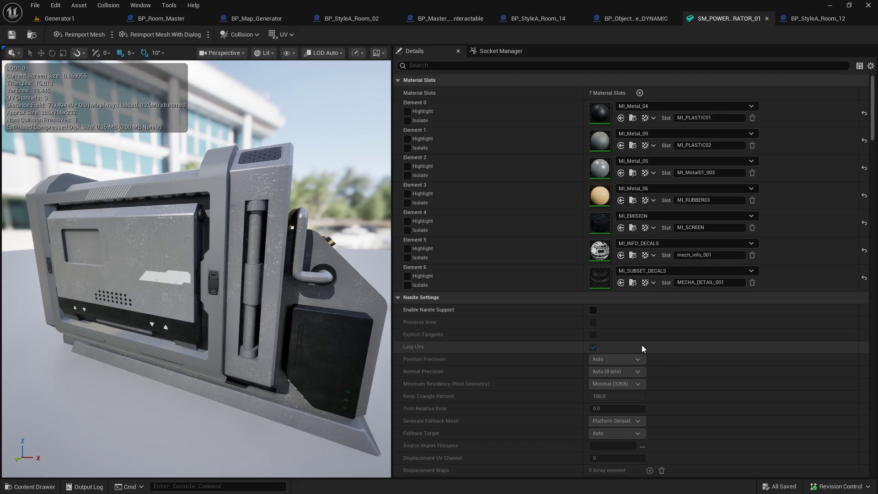
left_click(593, 312)
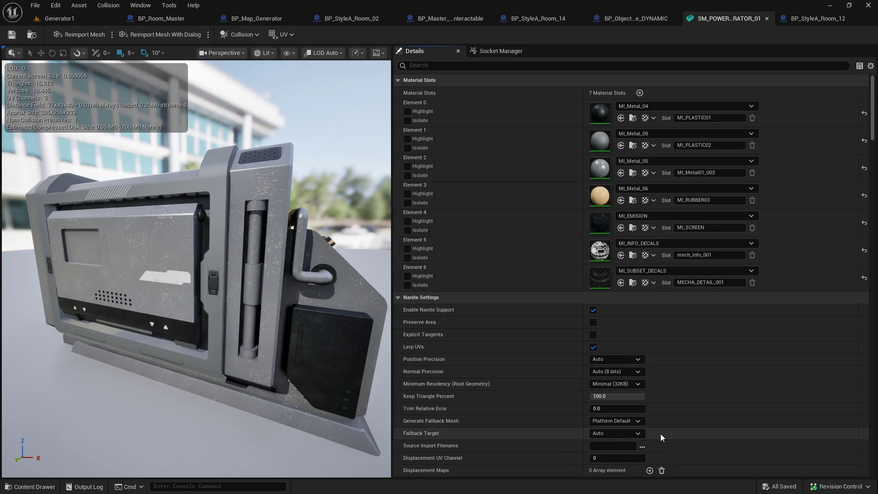
scroll(646, 448, "down", 3)
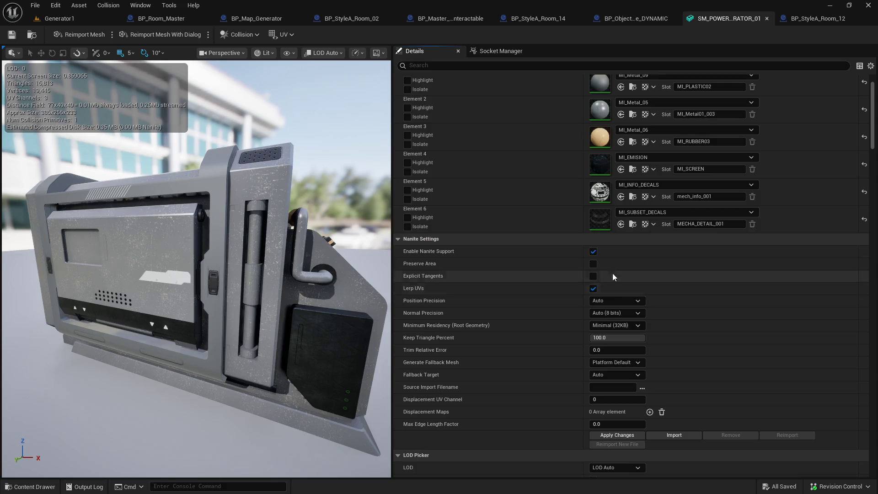
Untick Enable Nanite Support on the generator mesh, then bring up the BP_StyleA_Room_12 blueprint
left_click(591, 252)
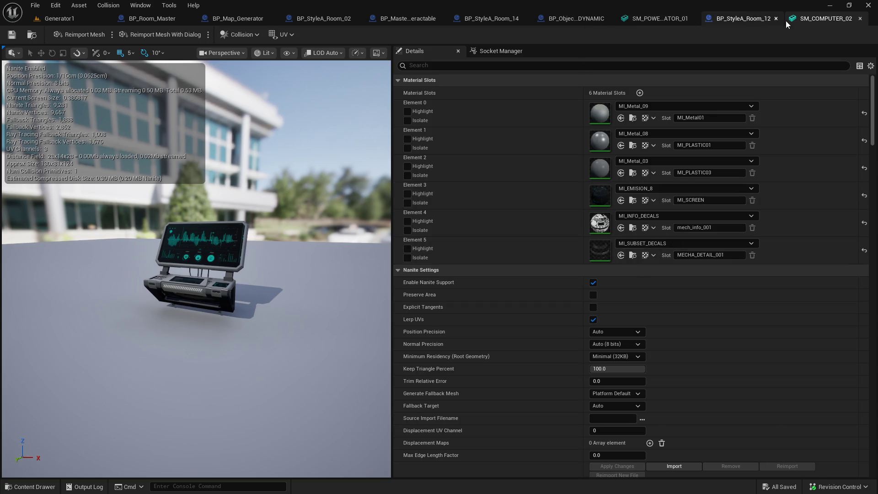
left_click(731, 15)
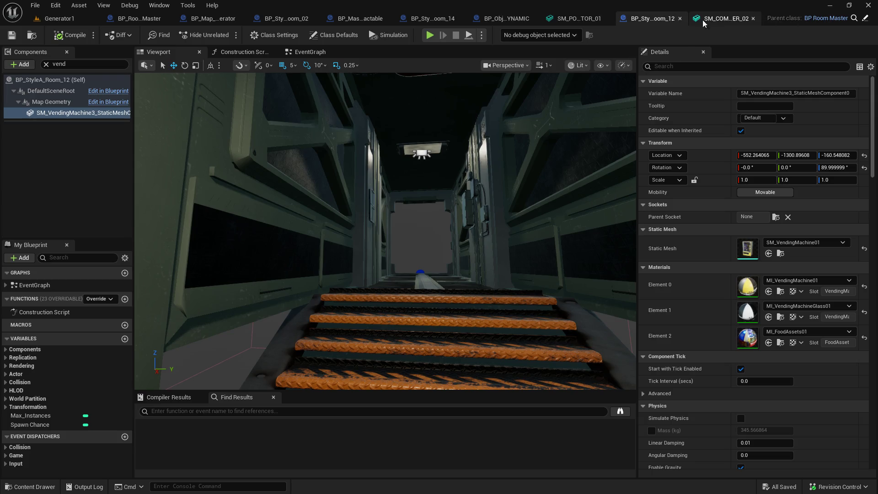
Re-enable Nanite support on the SM_POWER_GENERATOR_01 mesh
left_click(740, 19)
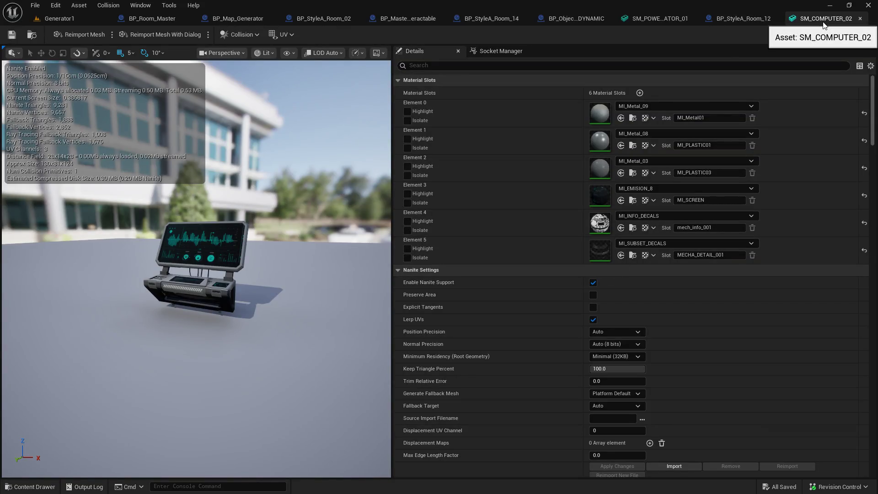
left_click(659, 19)
left_click(592, 251)
left_click(590, 253)
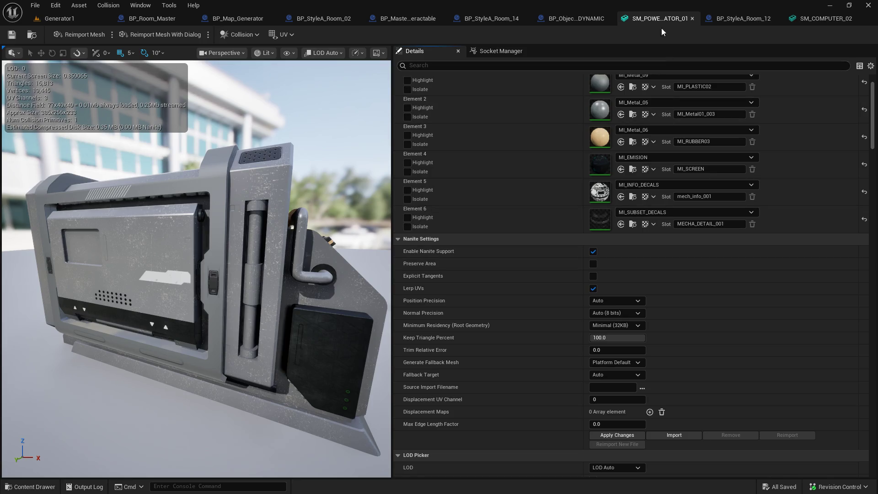
In BP_StyleA_Room_02, filter the generator component's Details by 'nan' to confirm Disallow Nanite is off
left_click(492, 18)
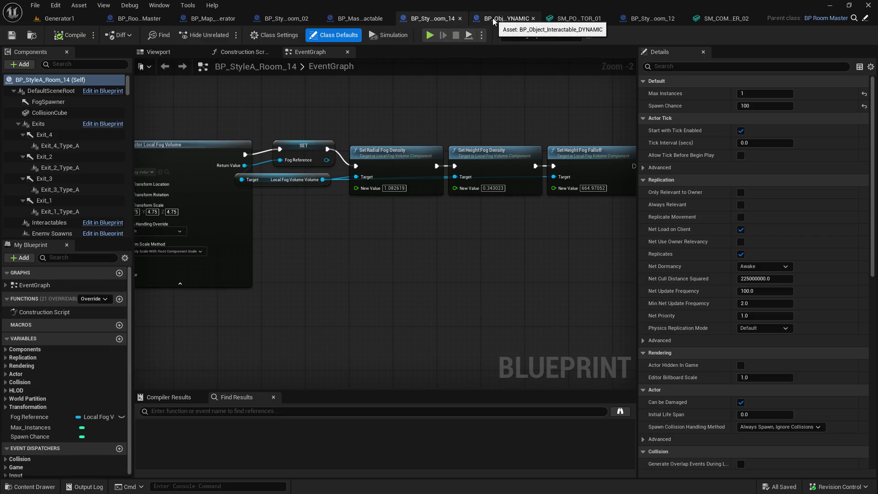
left_click(147, 19)
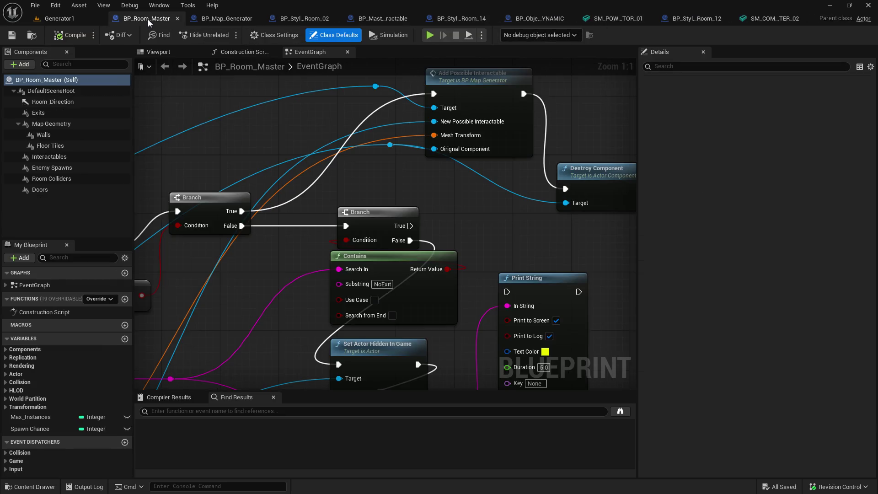
left_click(303, 20)
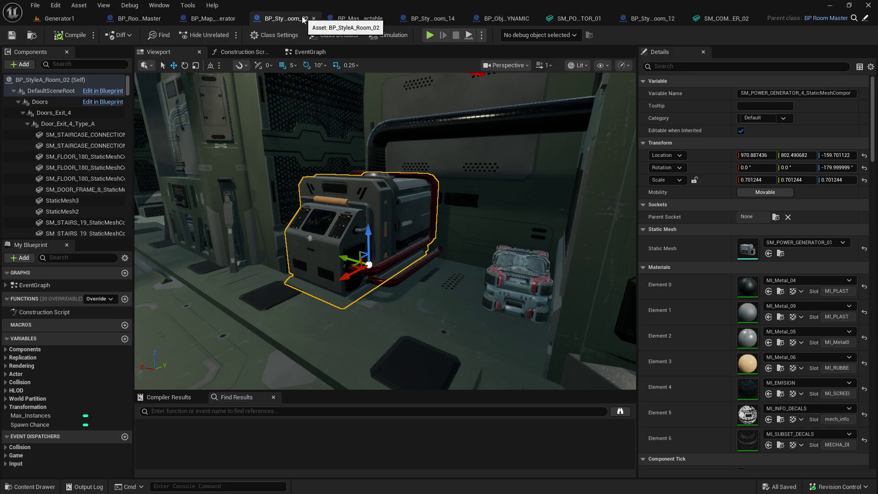
scroll(724, 383, "down", 3)
scroll(726, 380, "down", 3)
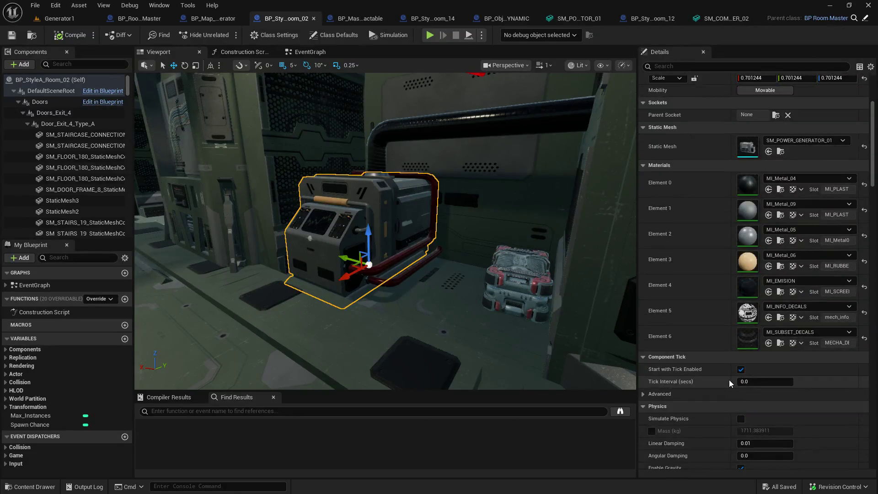
scroll(772, 415, "down", 4)
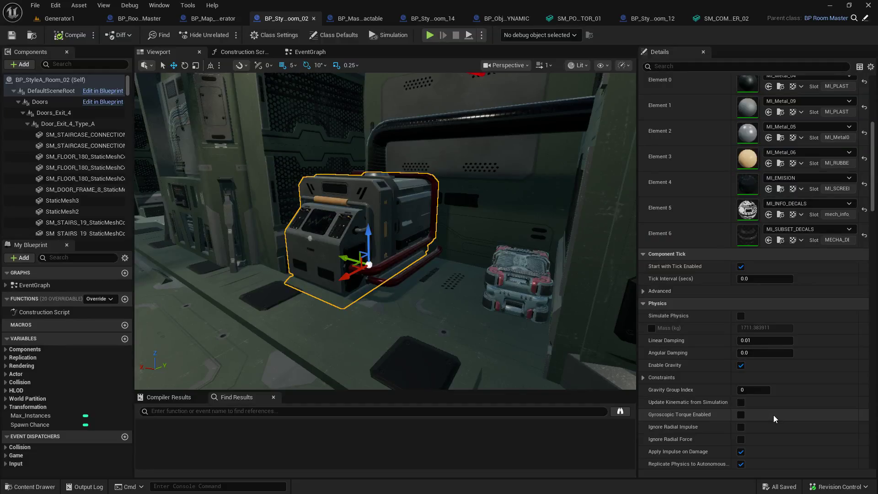
scroll(774, 415, "down", 3)
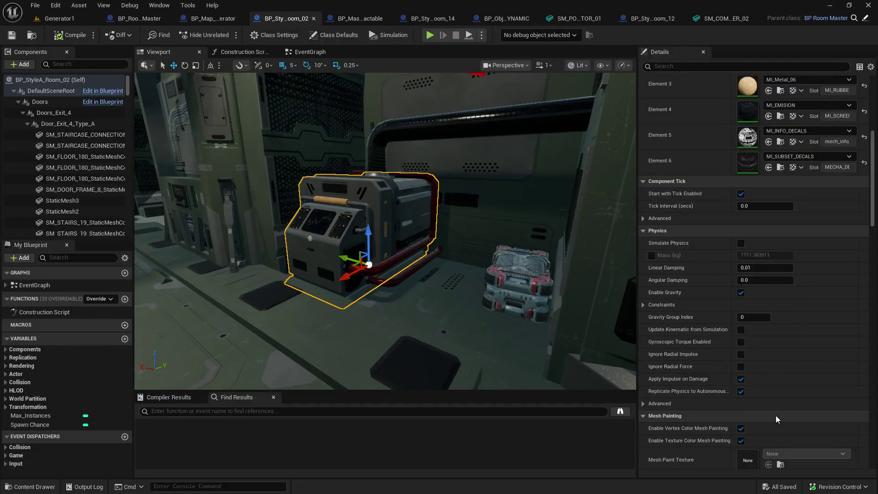
scroll(704, 118, "up", 3)
left_click(687, 66)
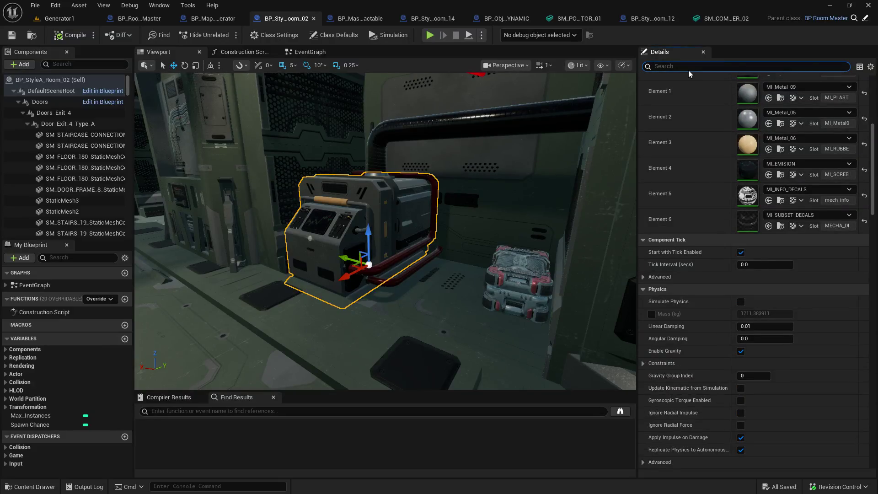
type("nan")
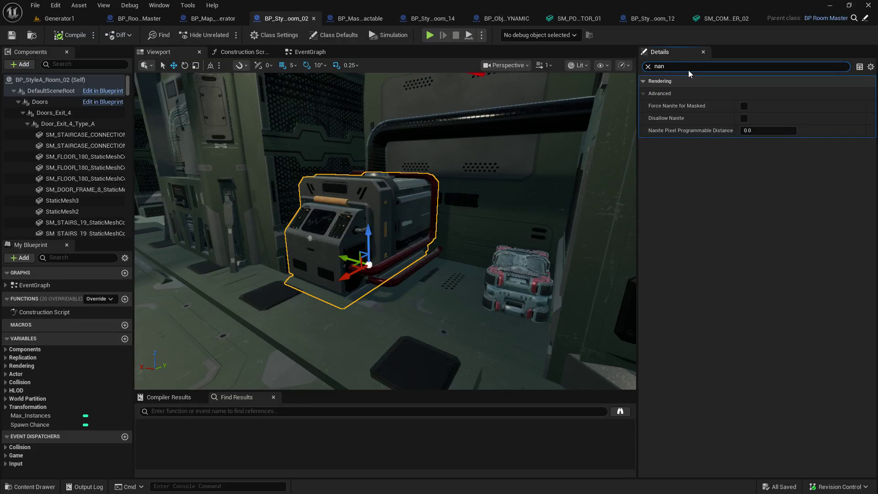
mouse_move(392, 157)
left_mouse_down()
mouse_move(274, 164)
mouse_move(274, 124)
left_mouse_up()
left_click_drag(392, 211, 572, 115)
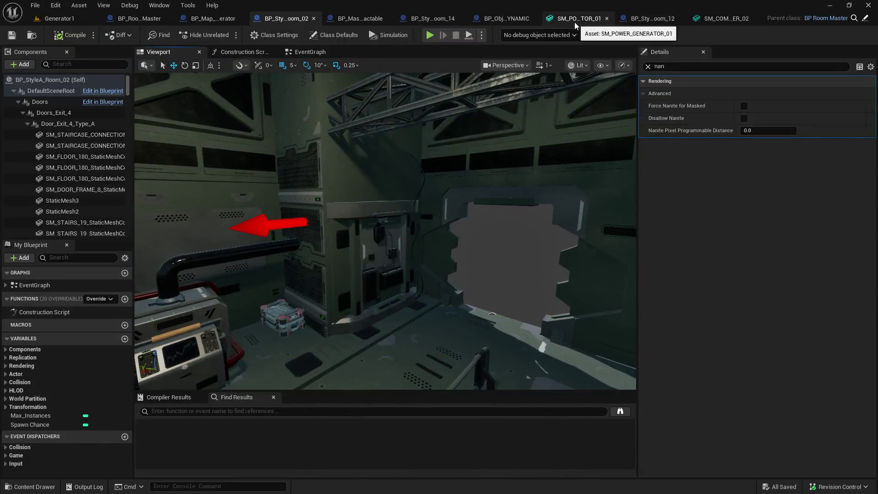
Apply the Nanite change to SM_POWER_GENERATOR_01 and save the mesh
left_click(574, 22)
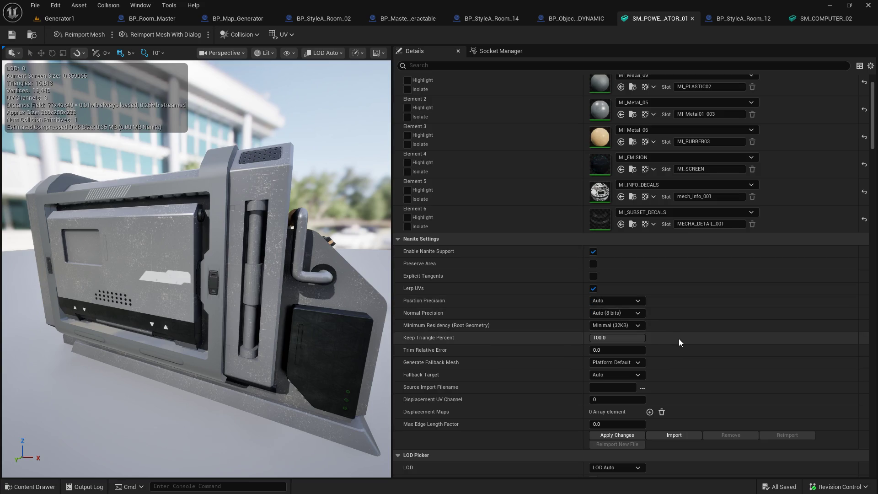
left_click(612, 437)
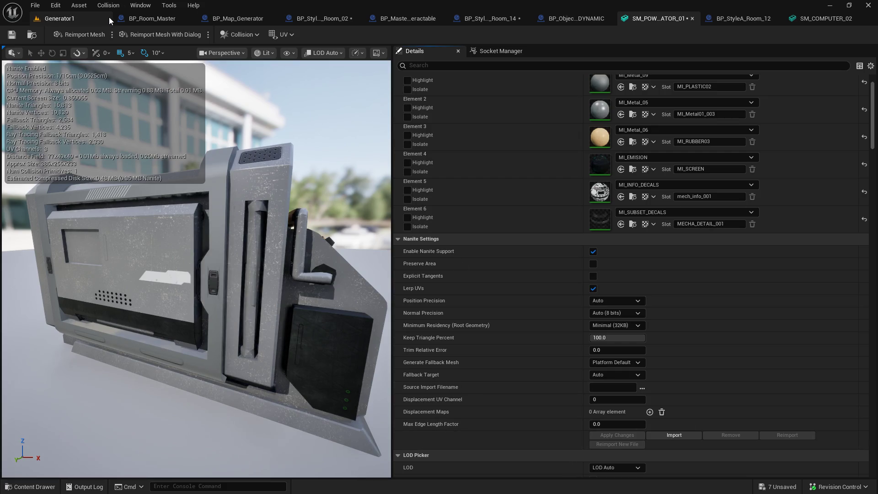
left_click(12, 34)
left_click(40, 35)
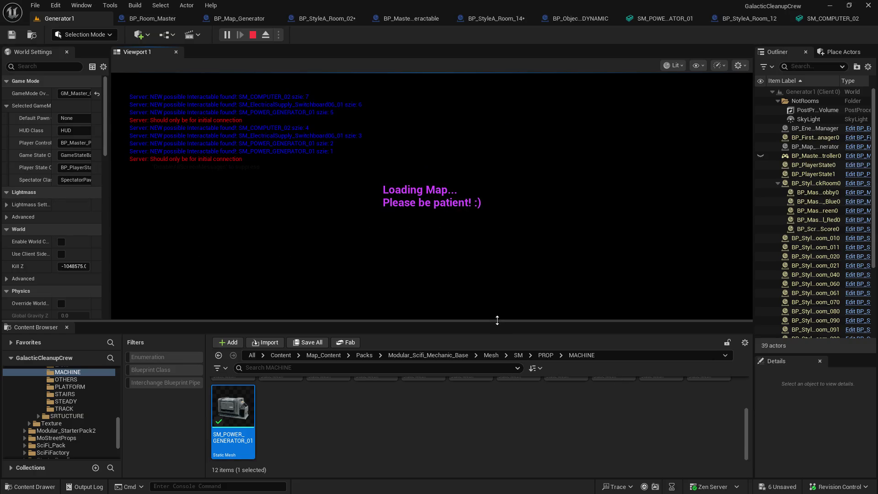
Walk the player down the corridor, up the staircase and through the machine room into the long corridor
left_click(589, 296)
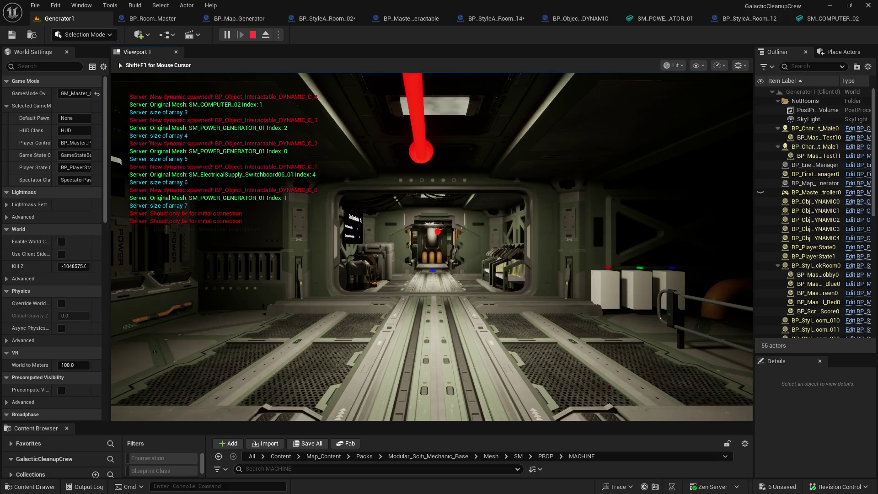
key("w")
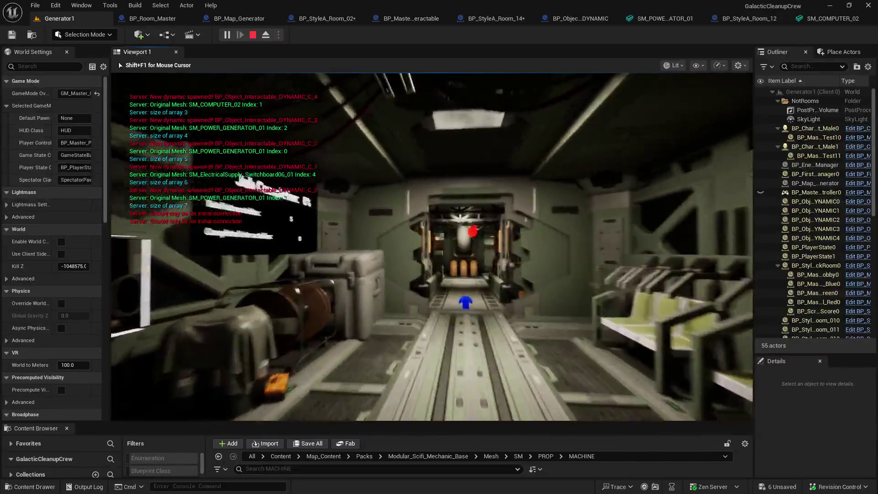
key("w")
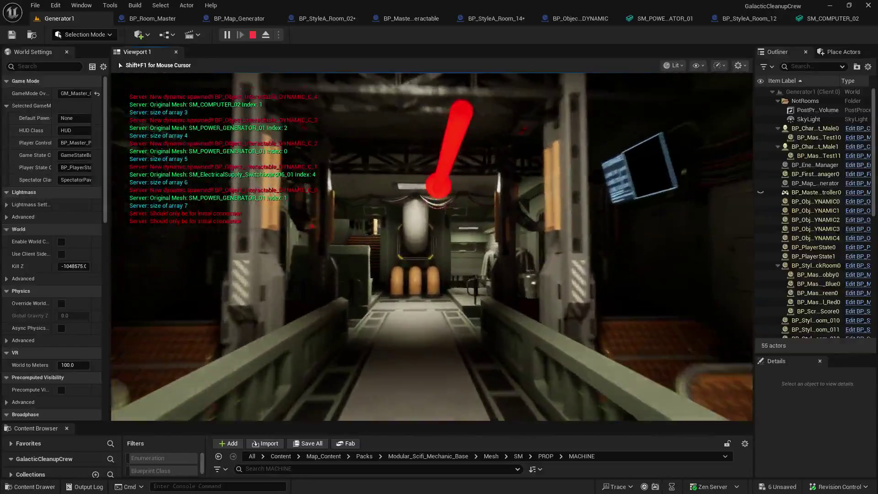
key("w")
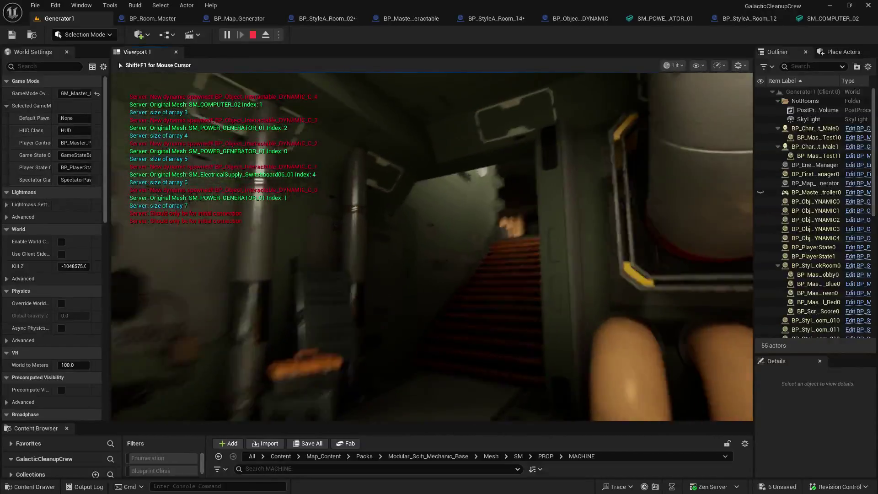
key("w")
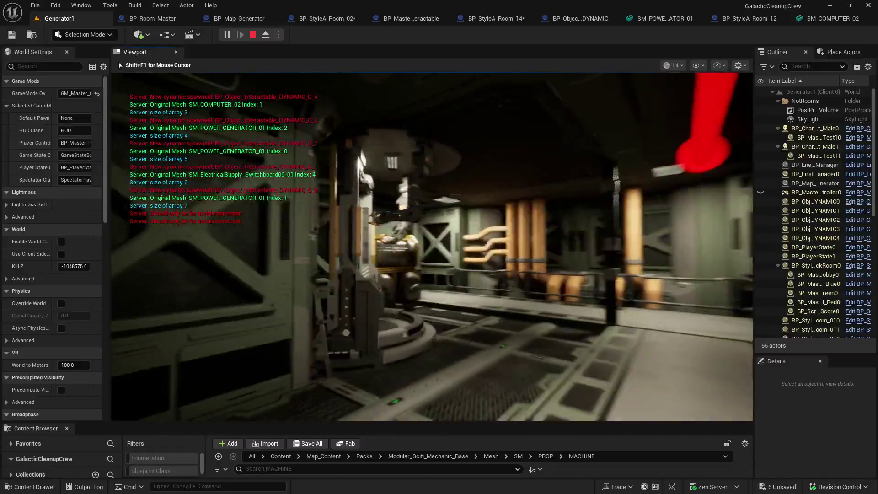
key("w")
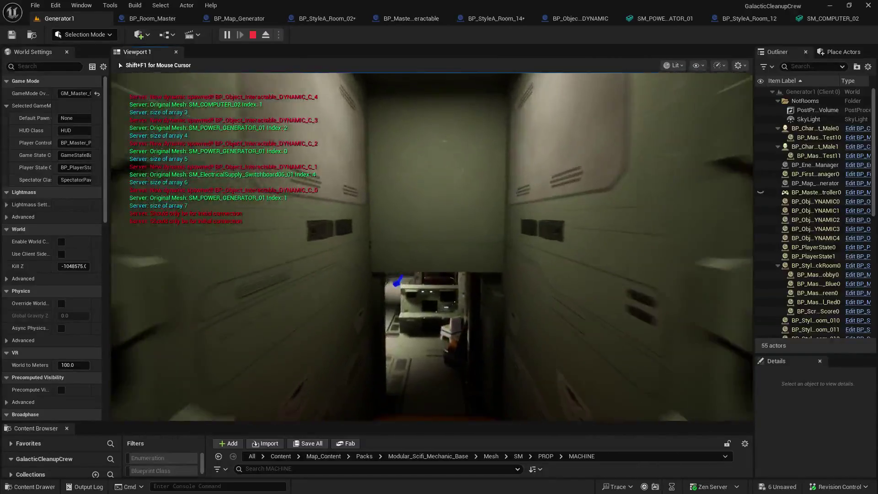
key("w")
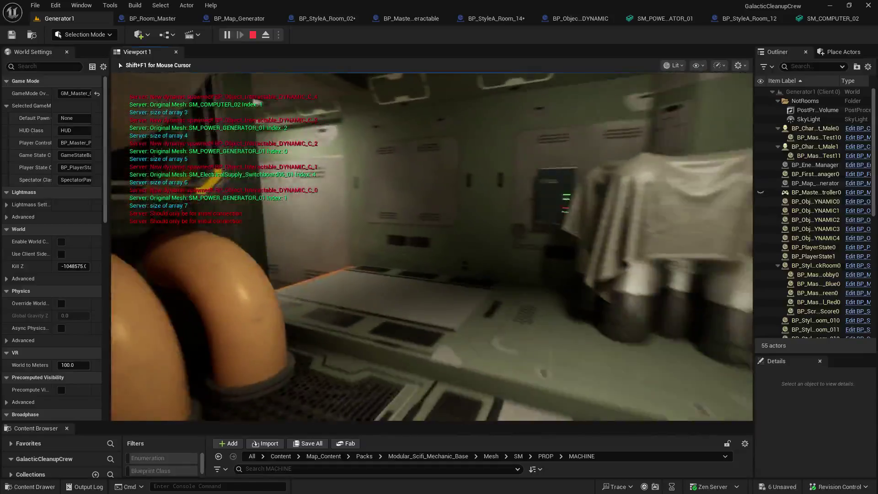
key("w")
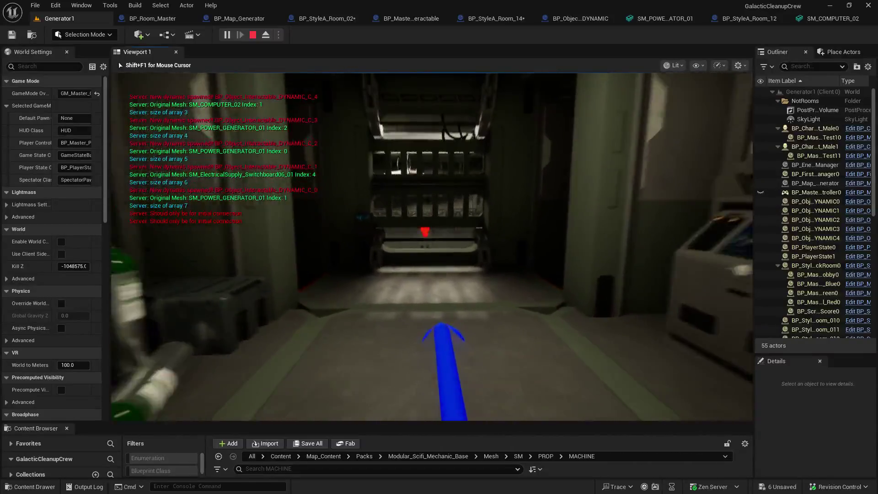
key("w")
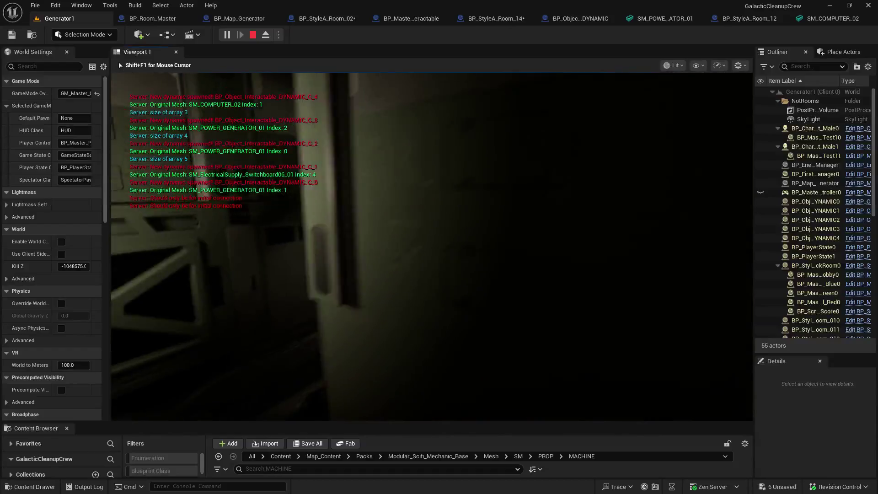
Continue to the lit red machine, climb the next staircase and cross into the yellow-machine room
key("w")
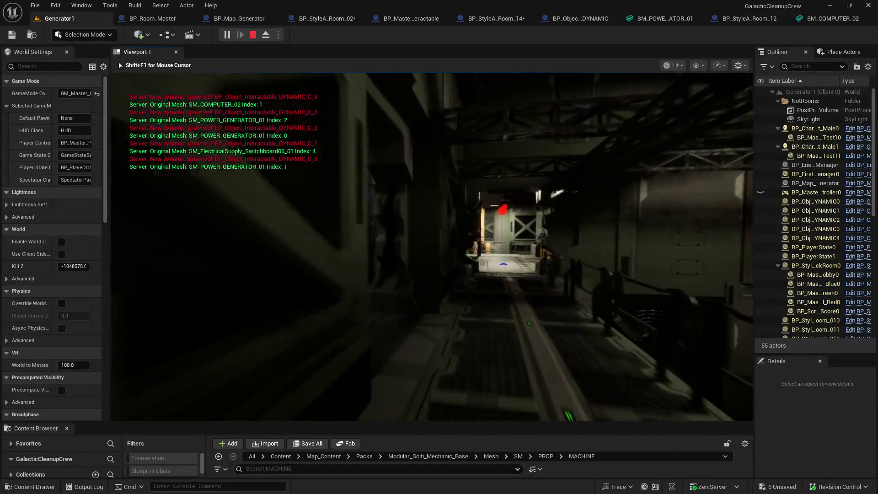
key("w")
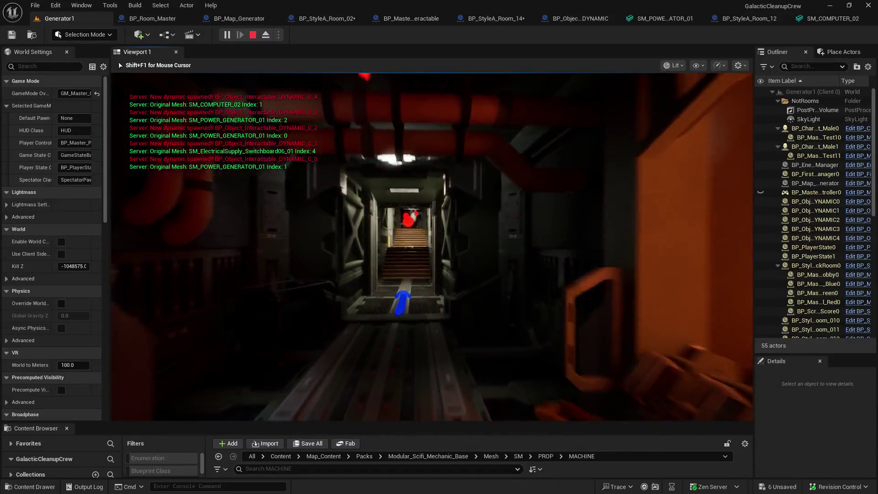
key("w")
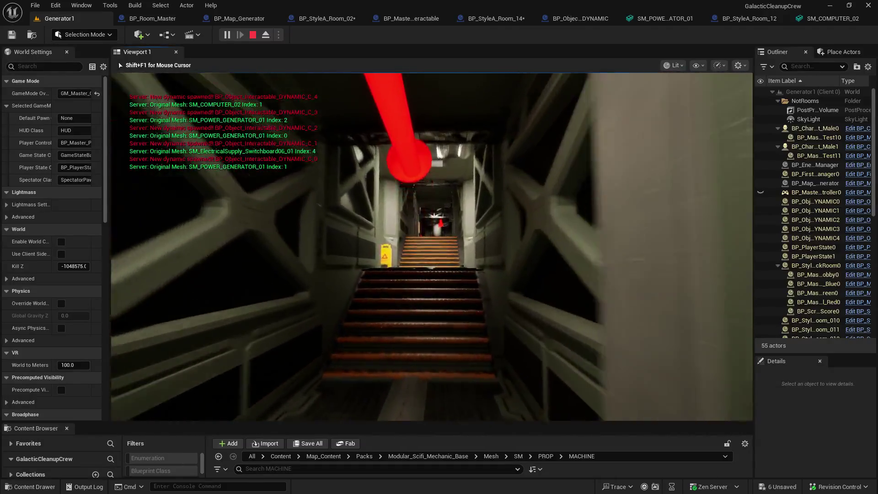
key("w")
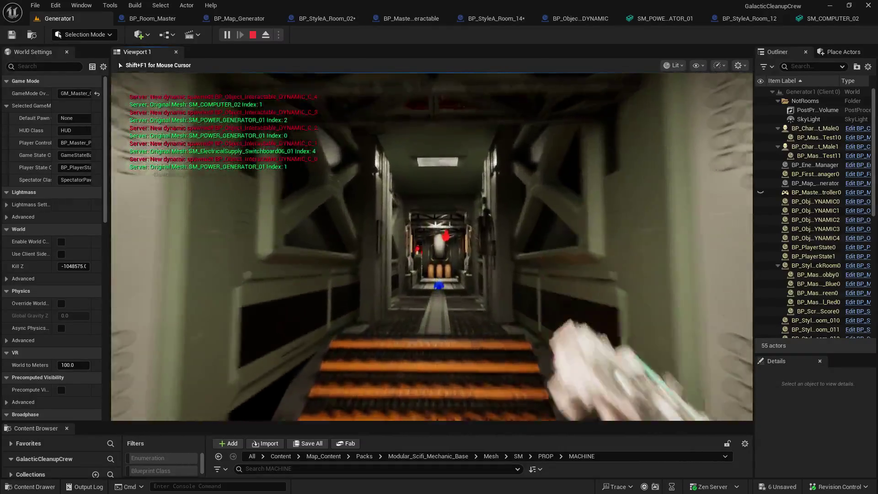
key("w")
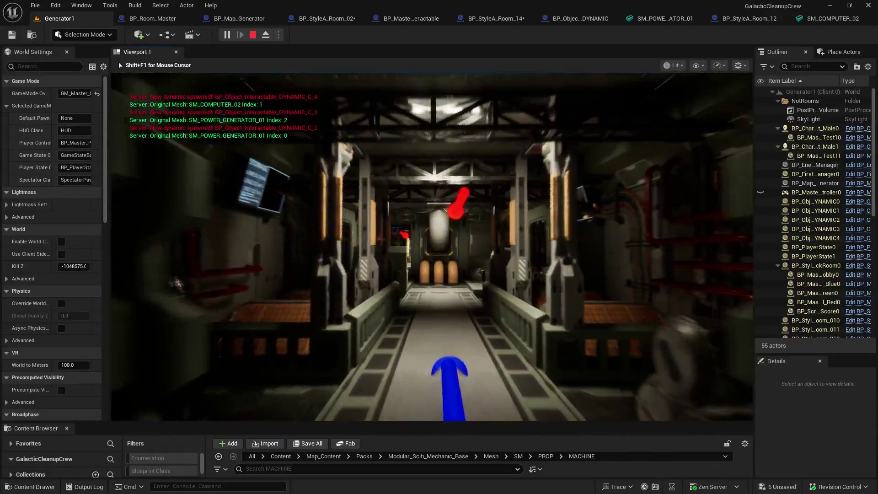
key("w")
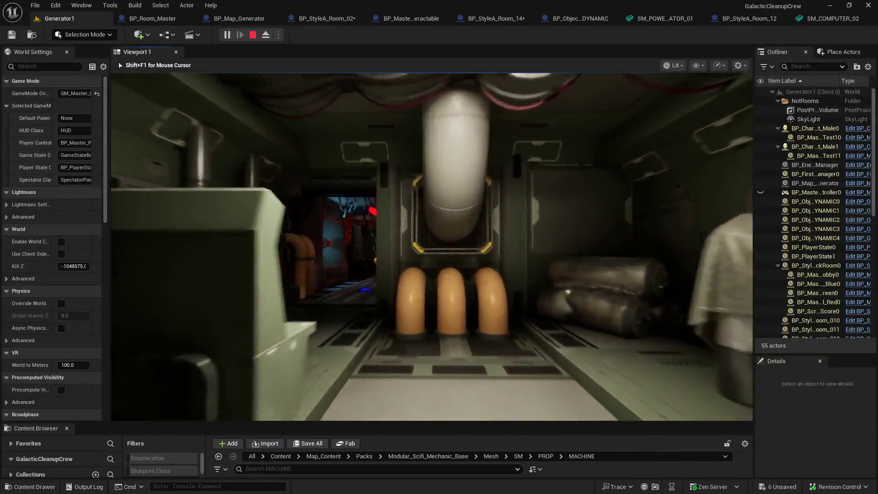
key("w")
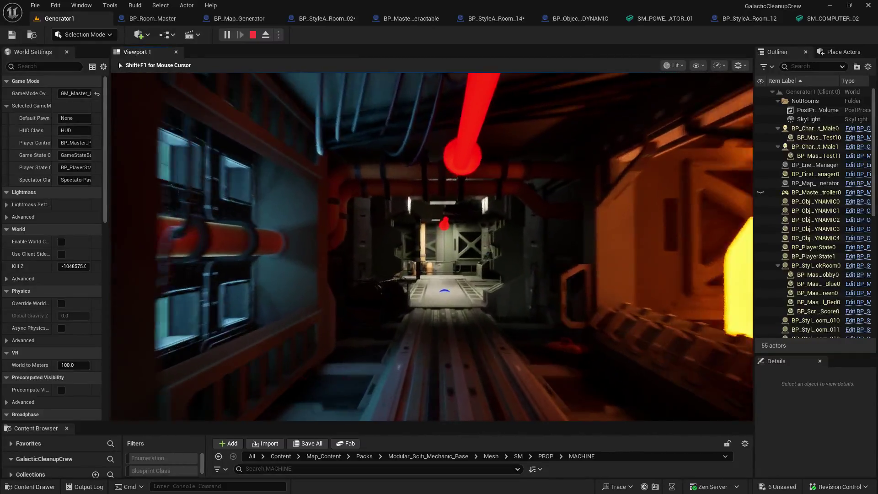
key("w")
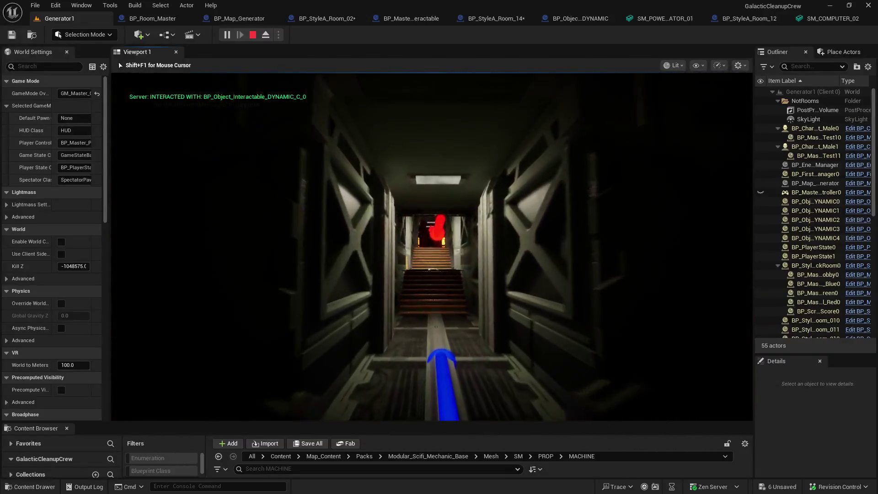
Walk up the stairs and through the pipe room and long corridor into the red-arrow room
key("w")
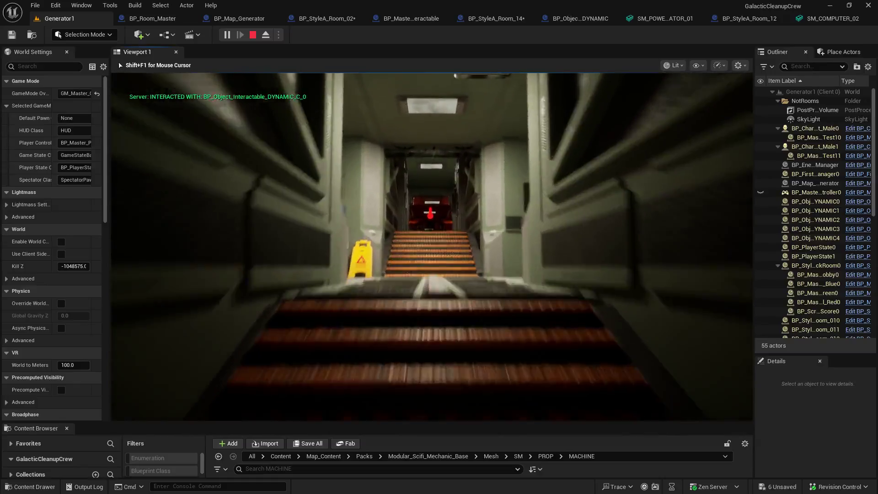
key("w")
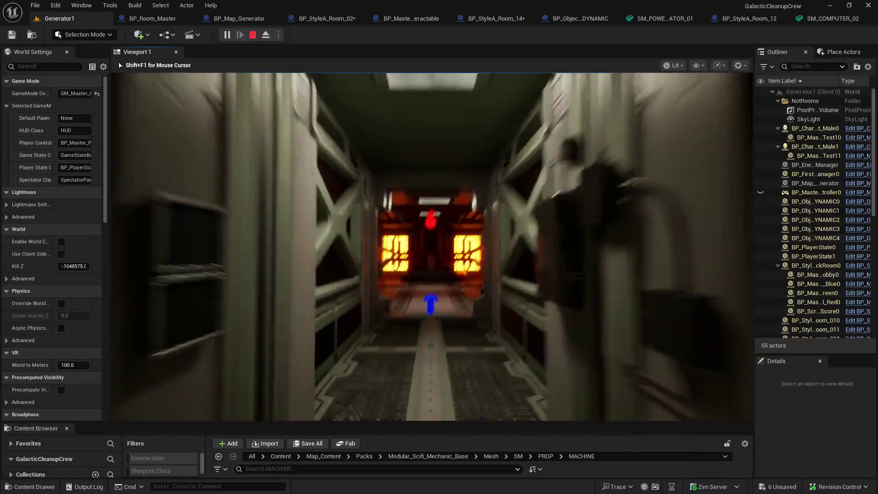
key("w")
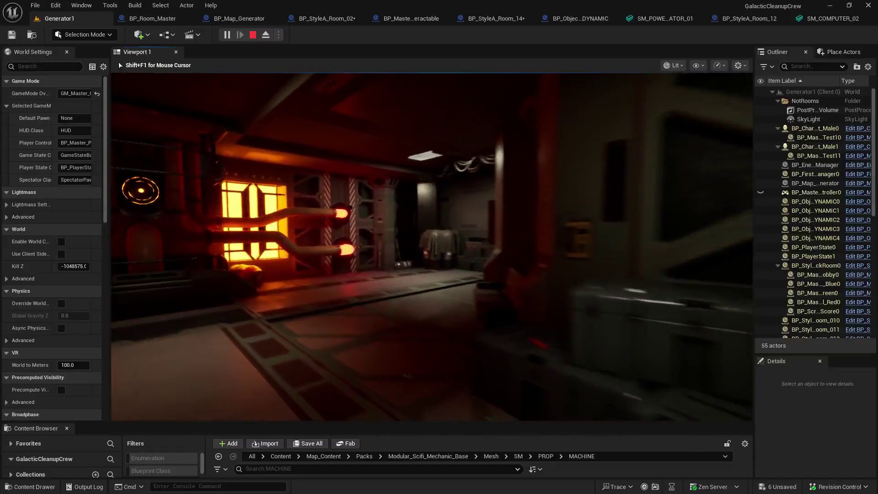
key("w")
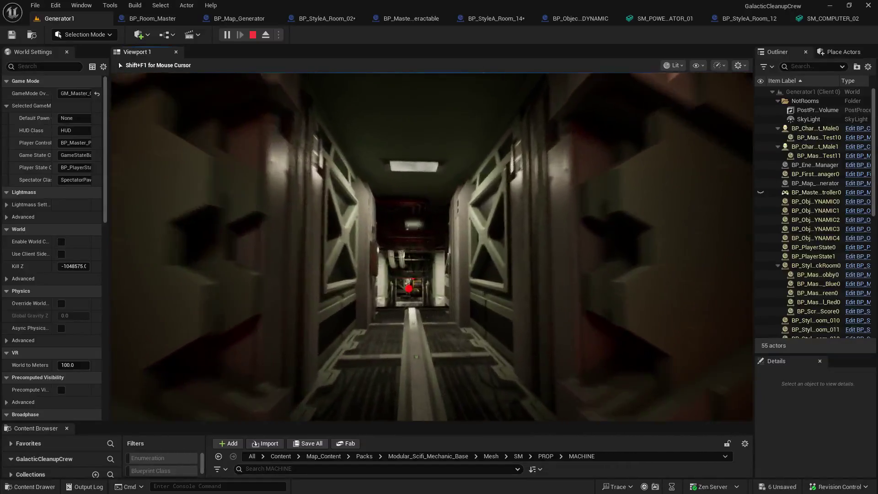
key("w")
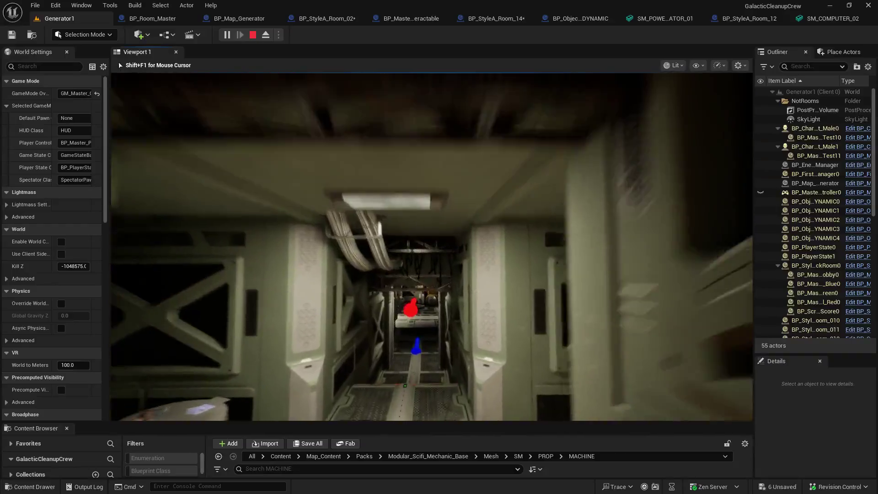
key("w")
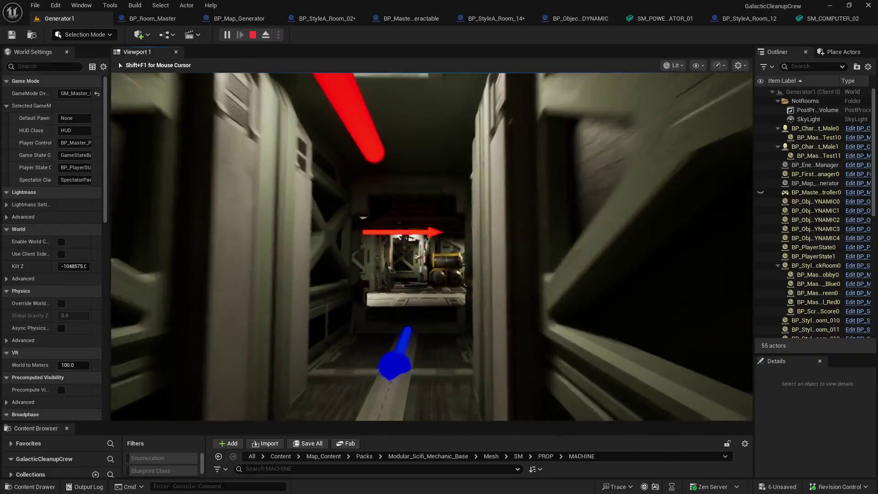
key("w")
Continue past the C30 REACTOR sign and up the stairs through the red beam
key("w")
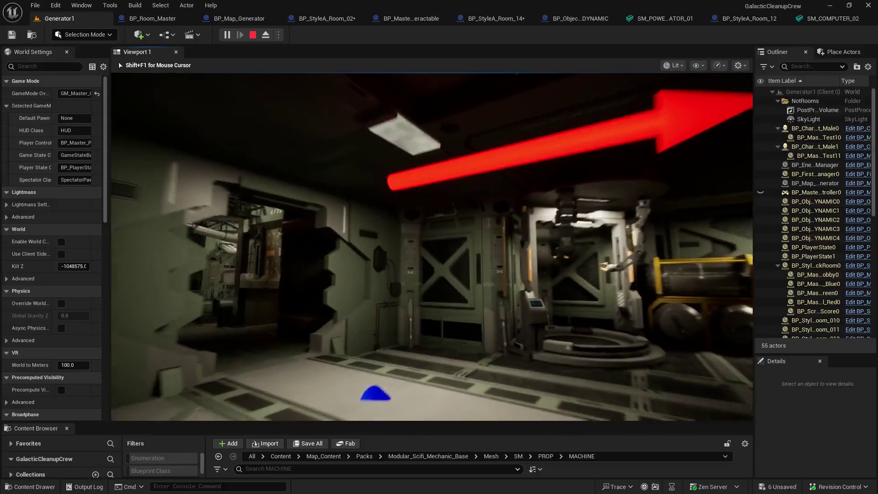
key("w")
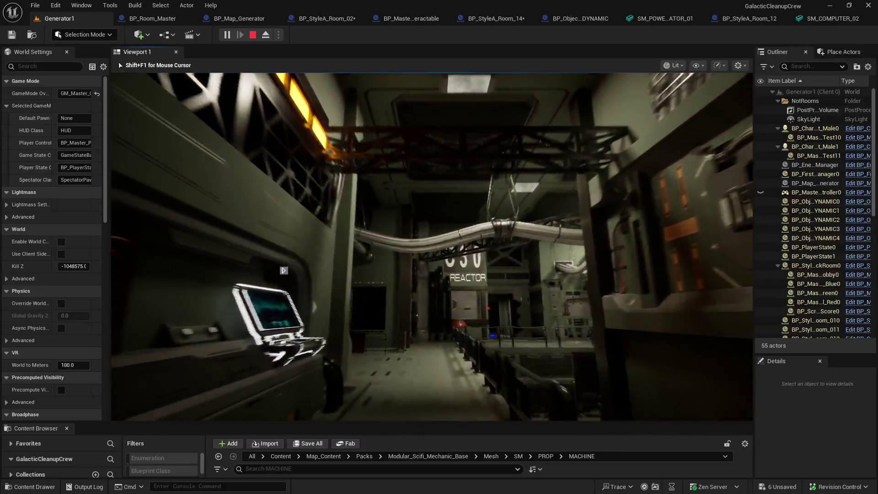
key("w")
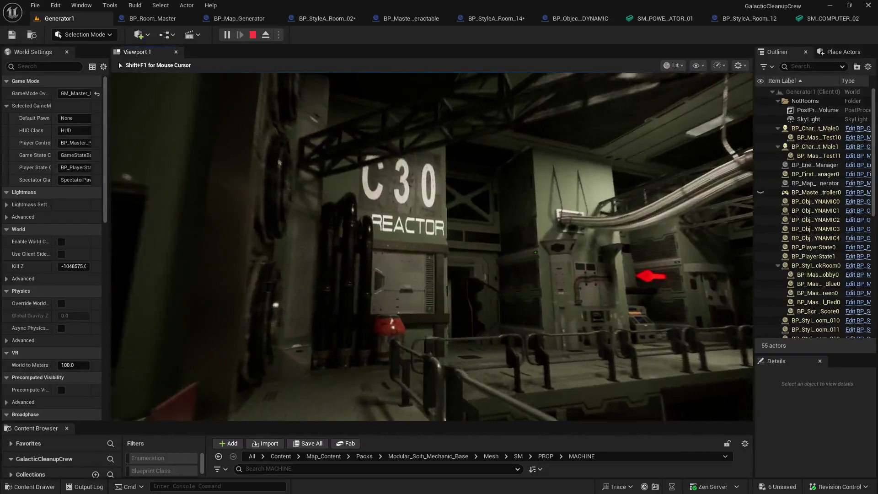
key("w")
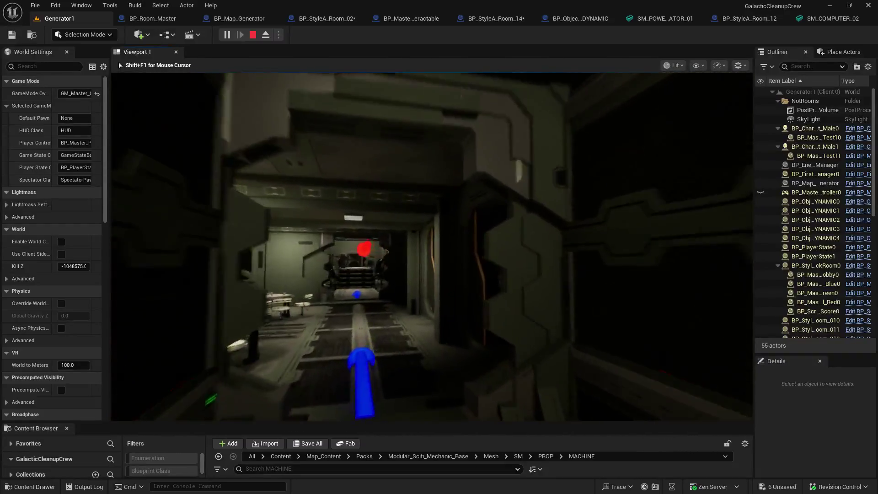
key("w")
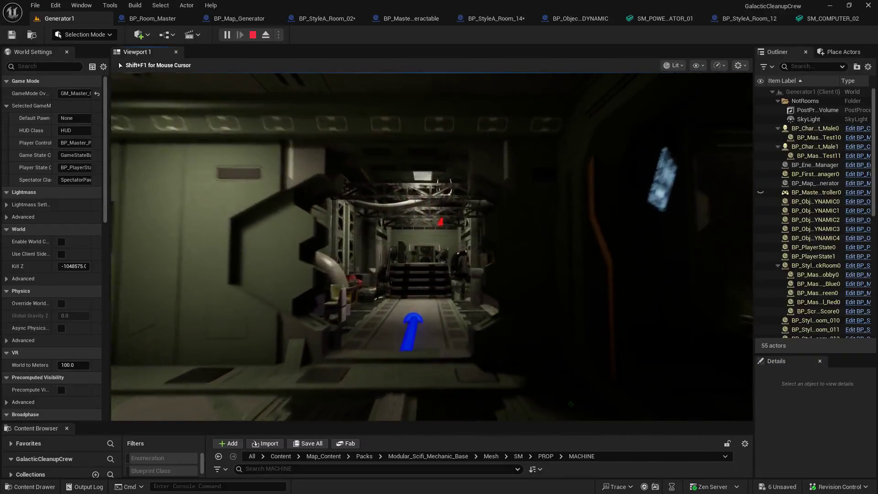
key("w")
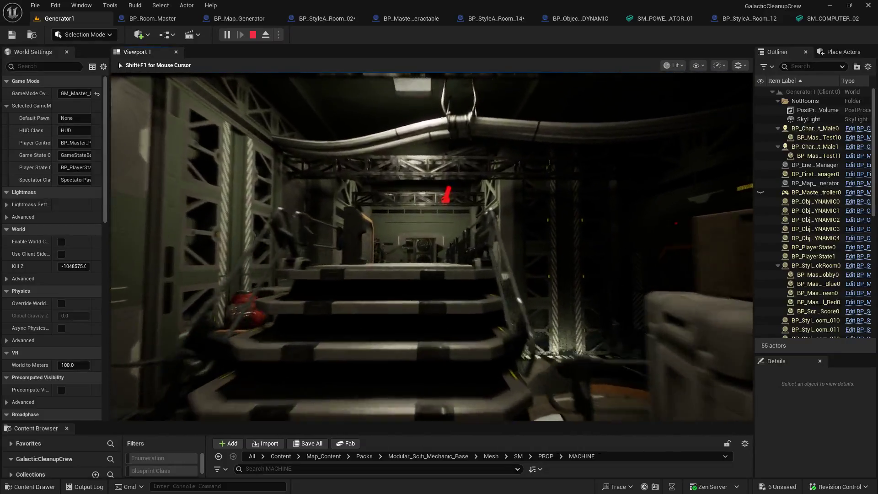
key("w")
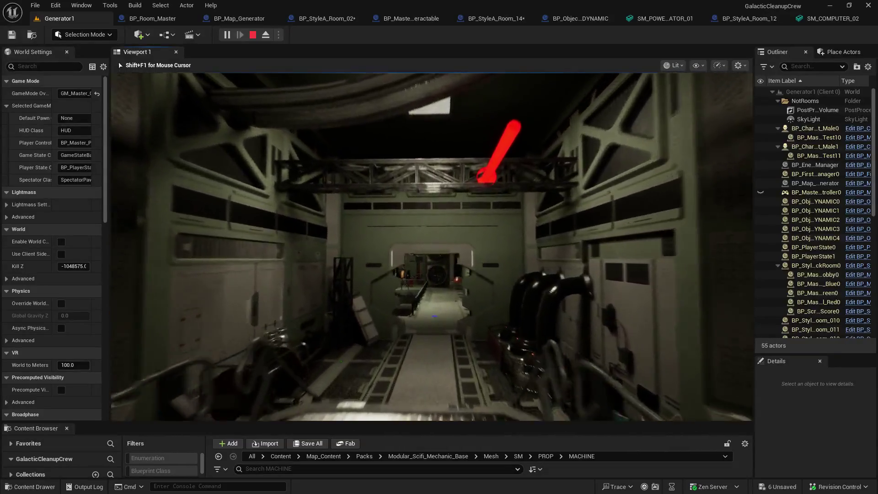
Reach the lower console and interact with the machinery, raising Player_1 to 3 points
key("w")
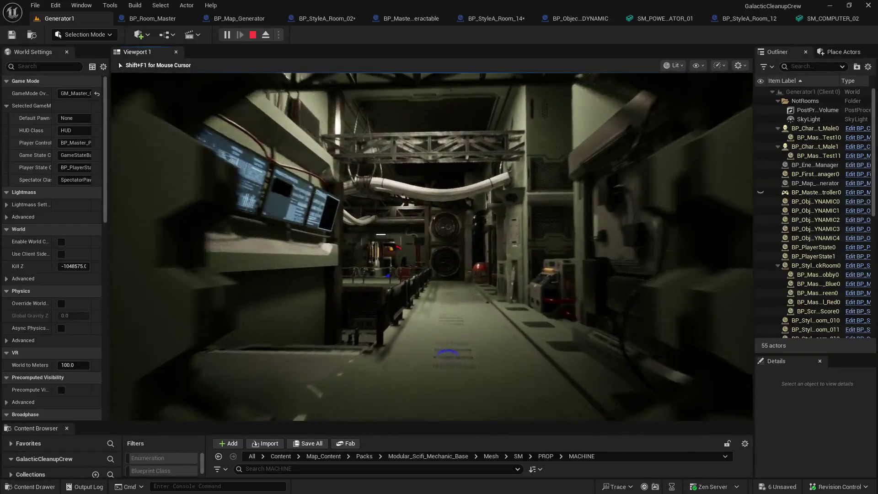
key("w")
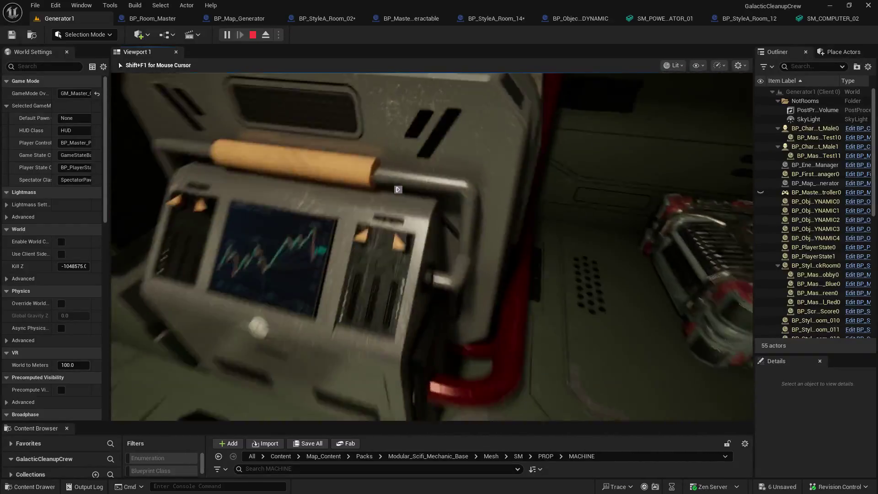
key("w")
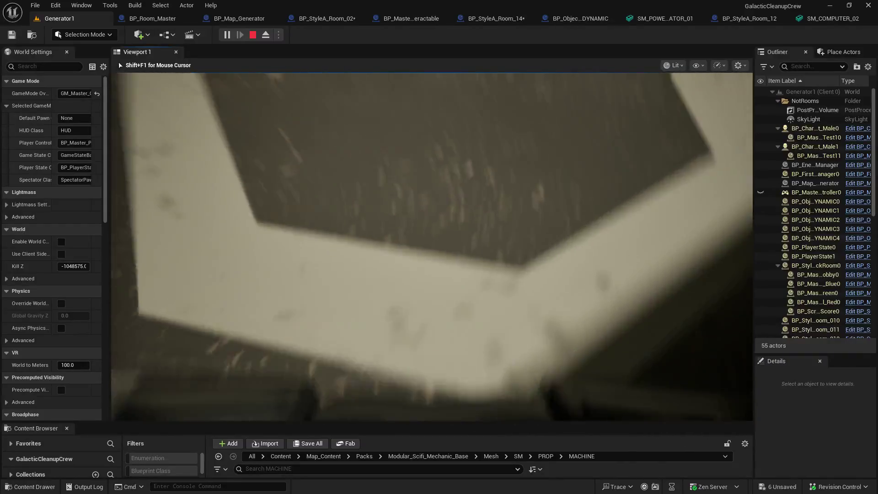
key("w")
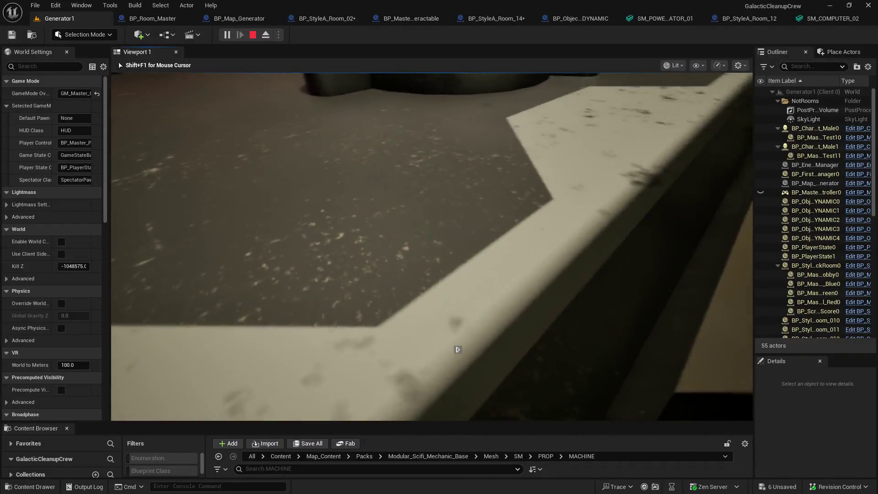
key("w")
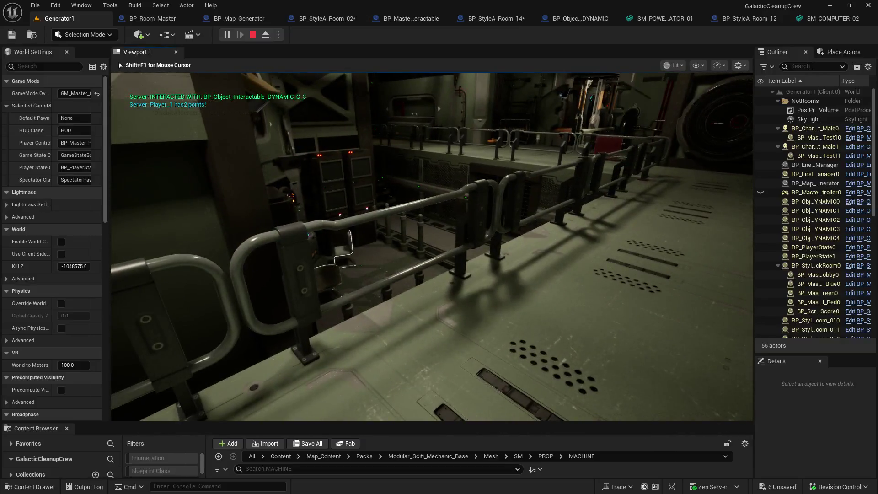
key("w")
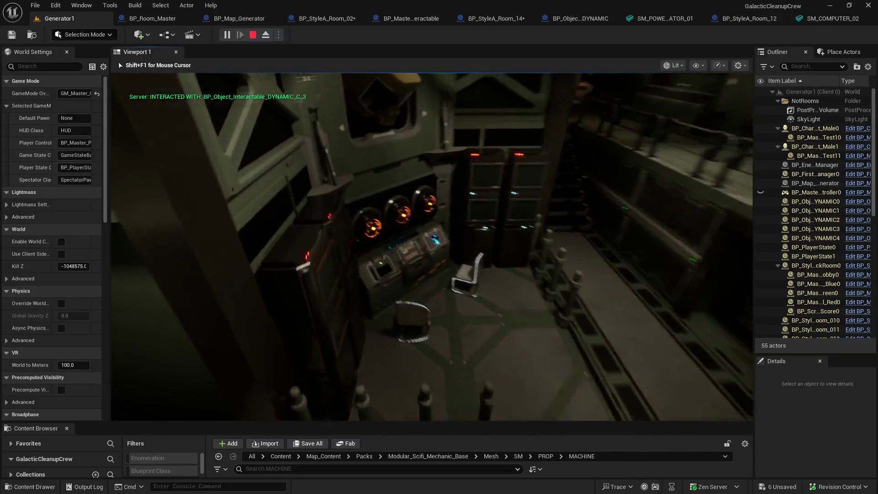
key("w")
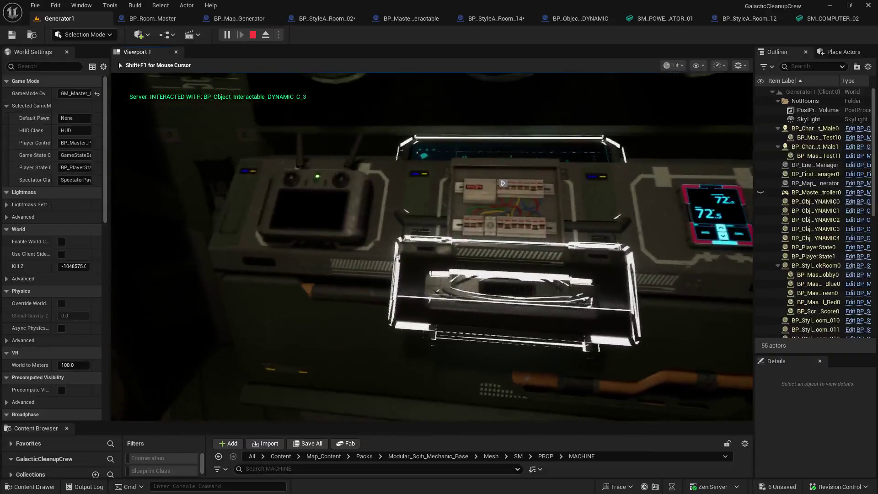
key("e")
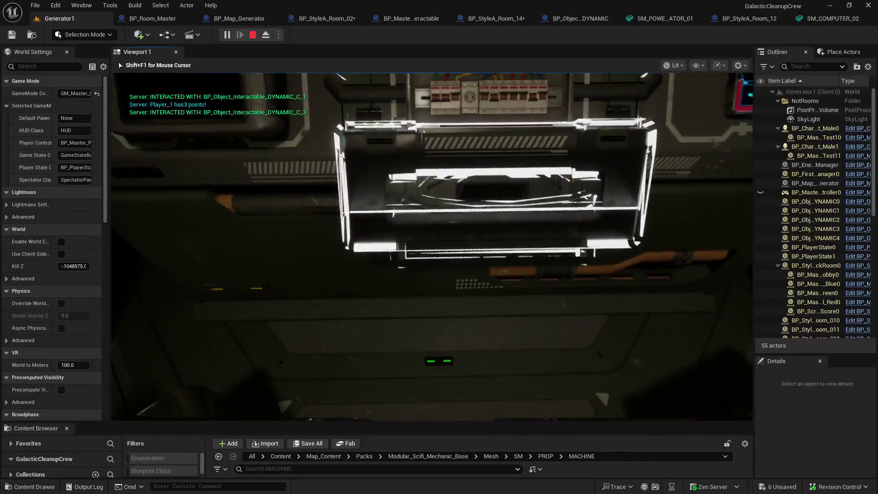
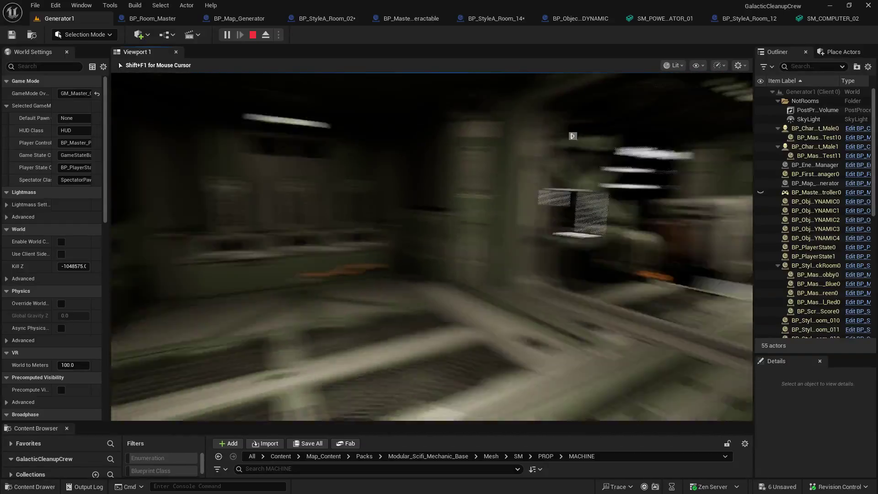
End the Play-In-Editor session and switch to the BP_Room_Master blueprint
key("Escape")
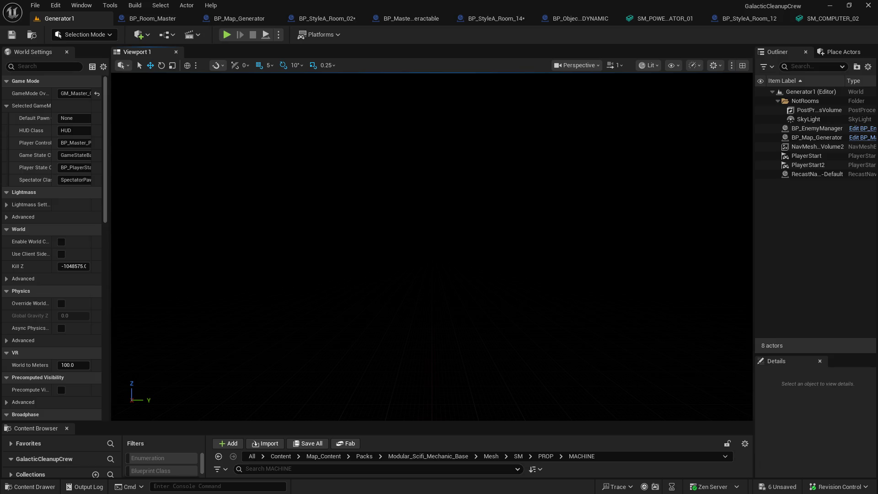
left_click(171, 18)
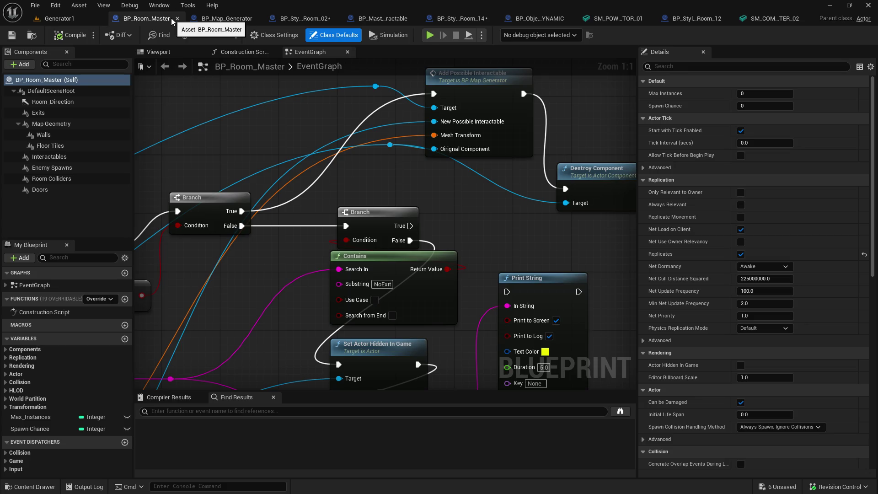
In BP_StyleA_Room_02, filter the console mesh Details by 'overl' to reveal Overlay Material as None
left_click(632, 21)
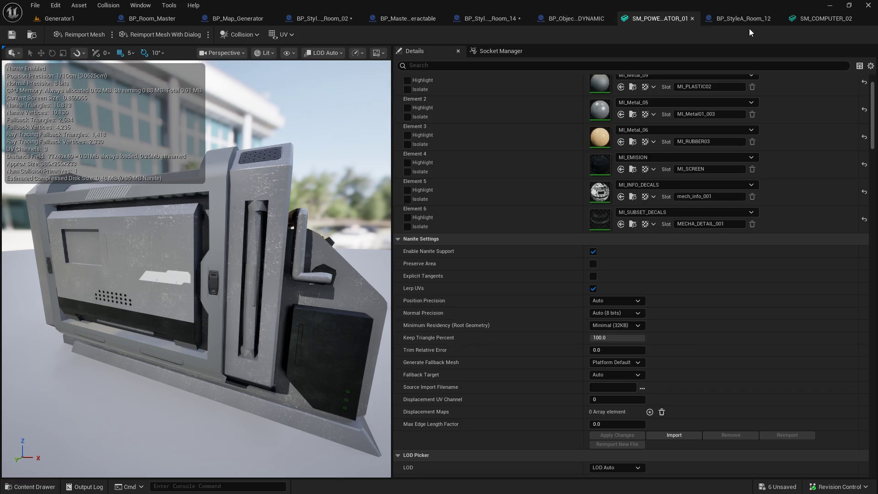
left_click_drag(664, 17, 821, 24)
scroll(689, 293, "down", 3)
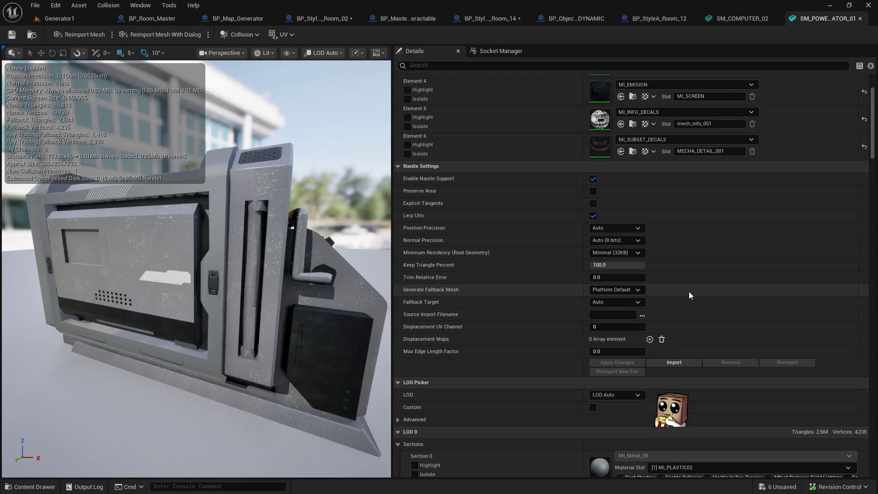
left_click(310, 20)
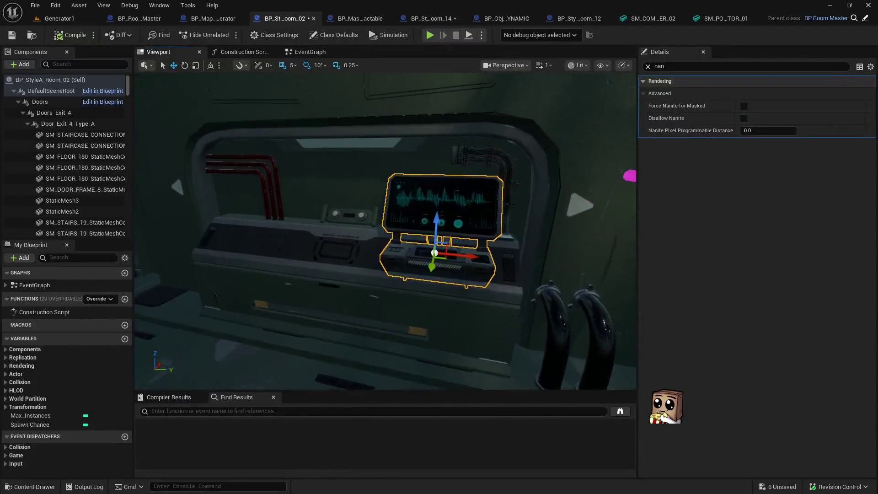
left_click(709, 70)
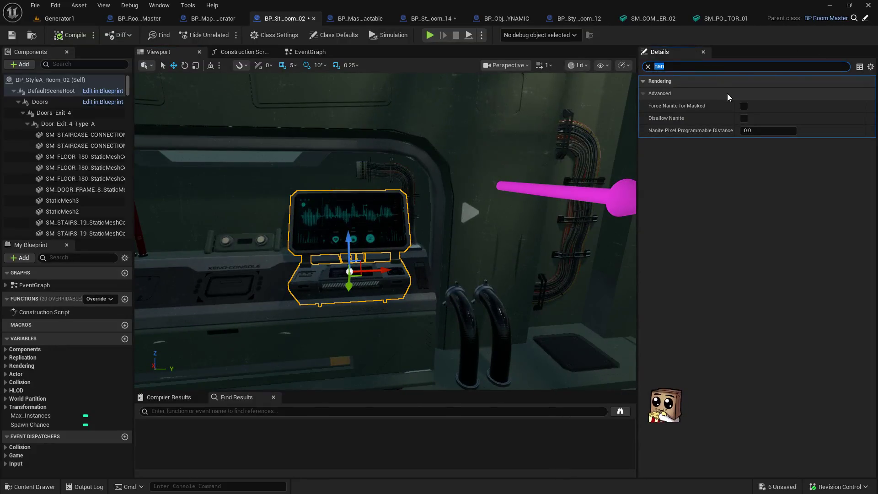
type("overl")
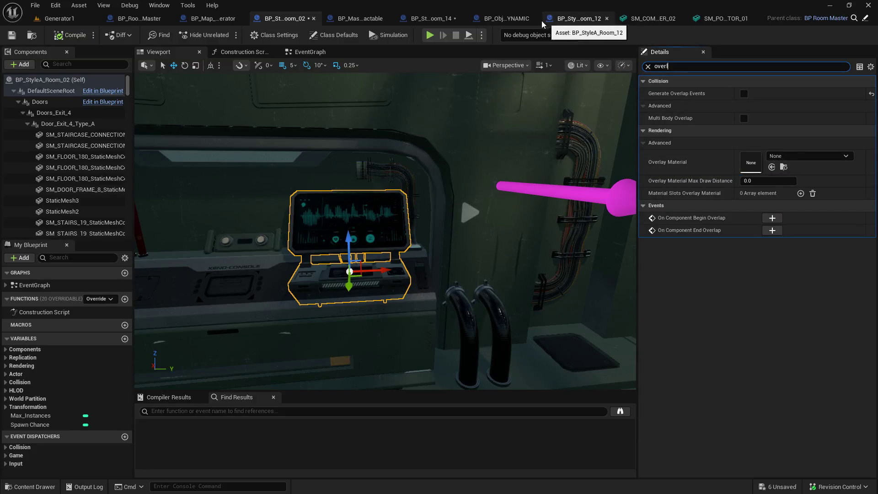
left_click(363, 19)
Survey the widget, overlap cast, Branch/SET, Play Animation and End Overlap Hide Highlights nodes
scroll(399, 158, "up", 3)
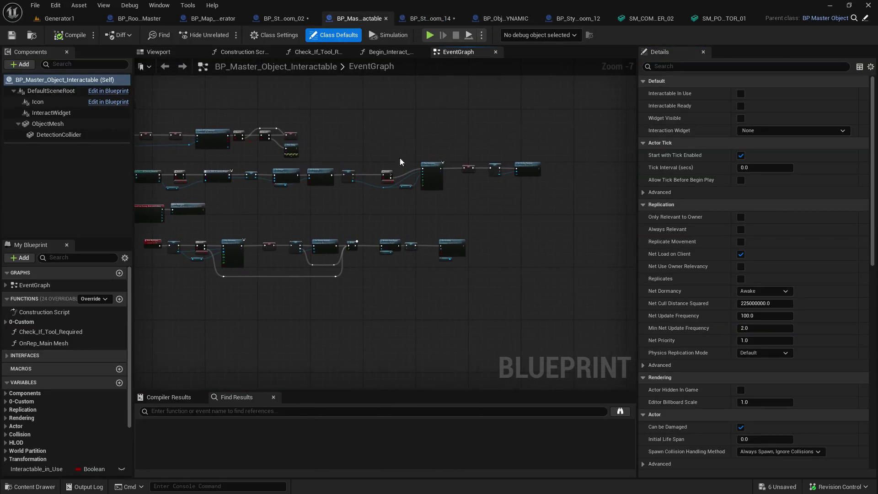
scroll(547, 169, "up", 2)
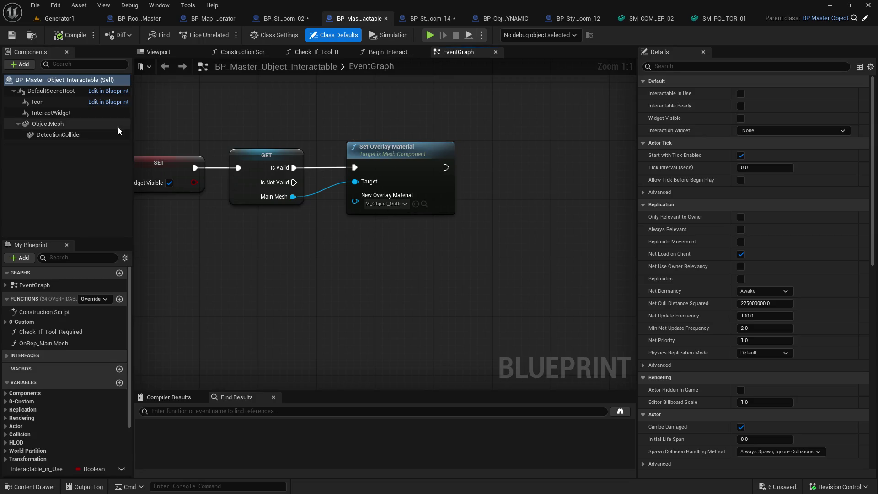
left_click_drag(195, 246, 595, 242)
left_click_drag(320, 256, 631, 256)
mouse_move(366, 138)
left_mouse_down()
mouse_move(327, 254)
mouse_move(494, 254)
left_mouse_up()
mouse_move(304, 322)
left_mouse_down()
mouse_move(491, 200)
mouse_move(443, 202)
left_mouse_up()
scroll(355, 170, "down", 6)
scroll(531, 228, "up", 6)
mouse_move(532, 228)
left_mouse_down()
mouse_move(594, 256)
mouse_move(618, 320)
mouse_move(457, 228)
mouse_move(366, 137)
mouse_move(195, 132)
mouse_move(411, 251)
left_mouse_up()
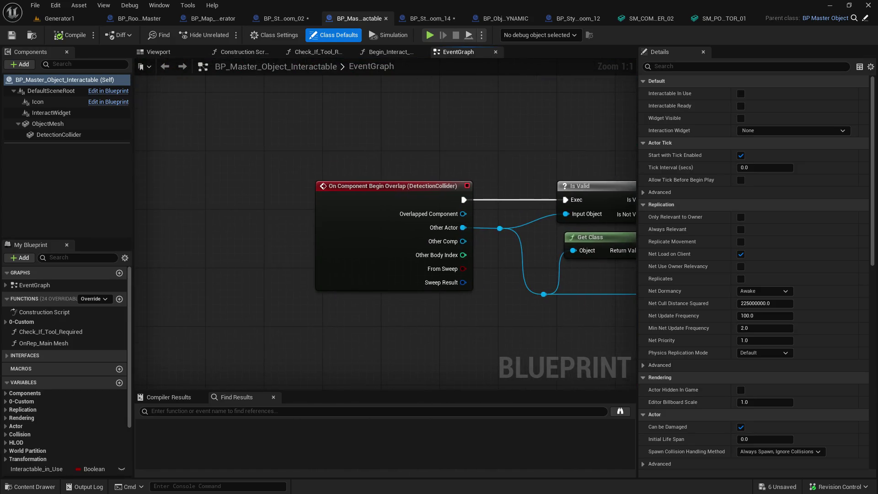
left_click_drag(590, 302, 343, 292)
mouse_move(548, 320)
left_mouse_down()
mouse_move(411, 228)
mouse_move(430, 295)
mouse_move(344, 270)
left_mouse_up()
scroll(344, 270, "down", 5)
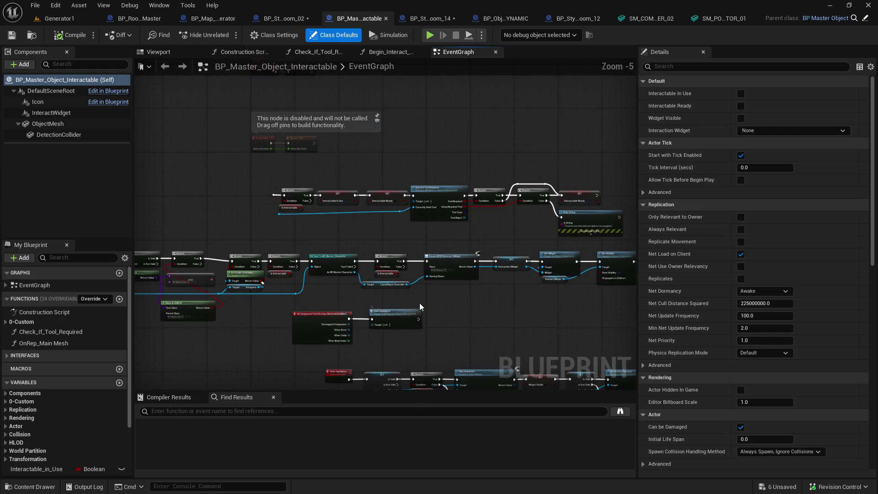
left_click_drag(416, 140, 241, 131)
Check the Construction Script, then frame the Set Overlay Material, Delay and Play Animation chain
left_click(226, 53)
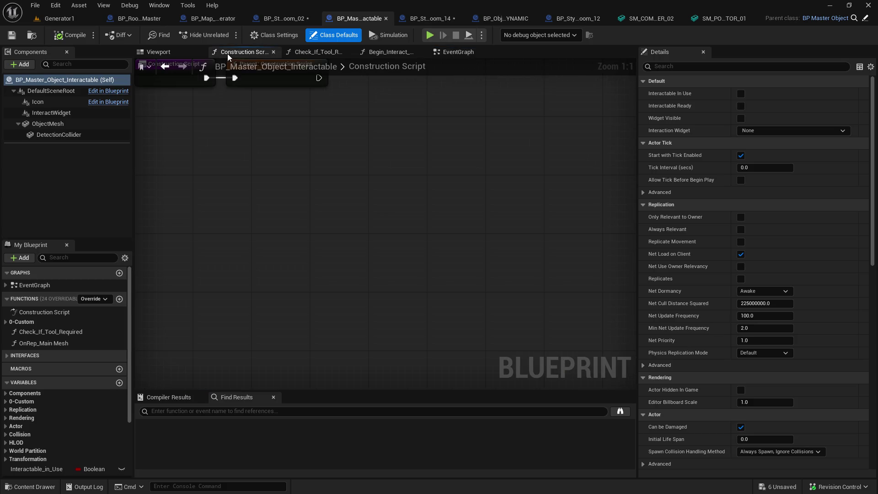
left_click(458, 53)
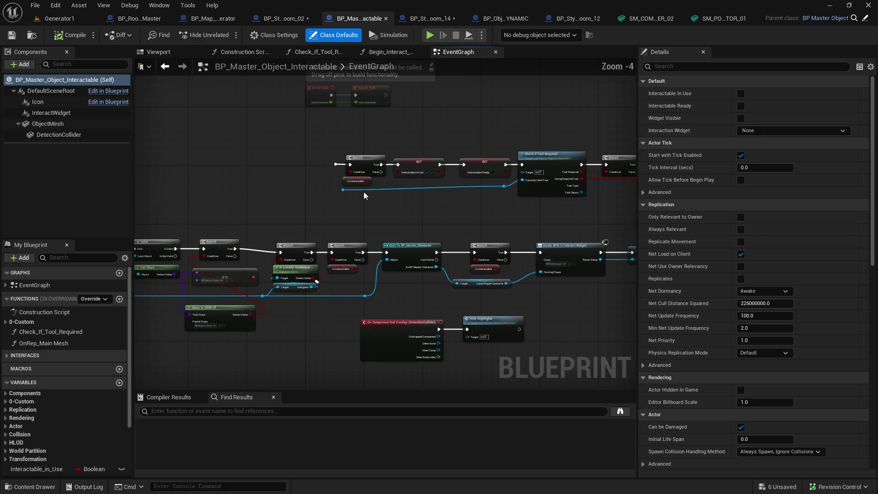
scroll(398, 247, "up", 4)
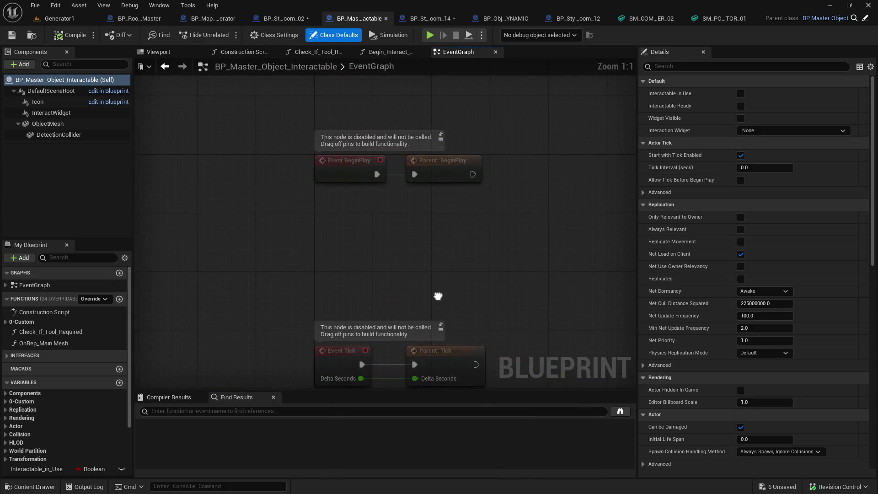
scroll(439, 296, "down", 4)
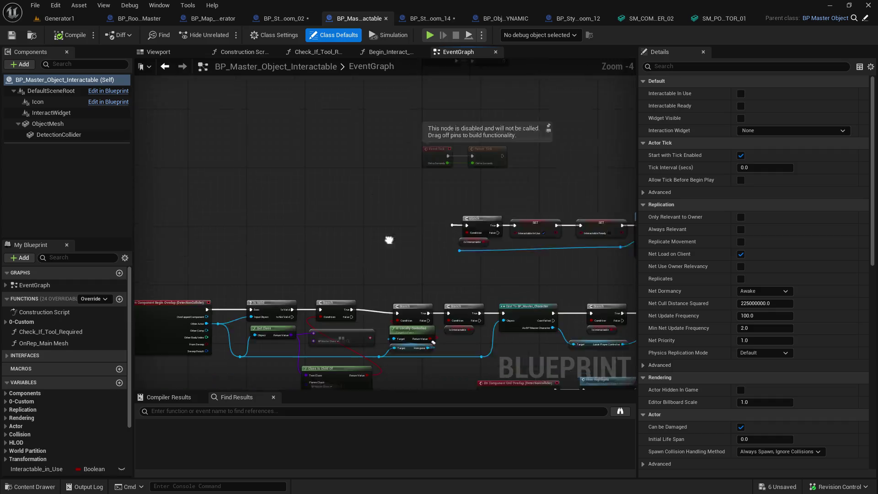
left_click_drag(386, 120, 278, 102)
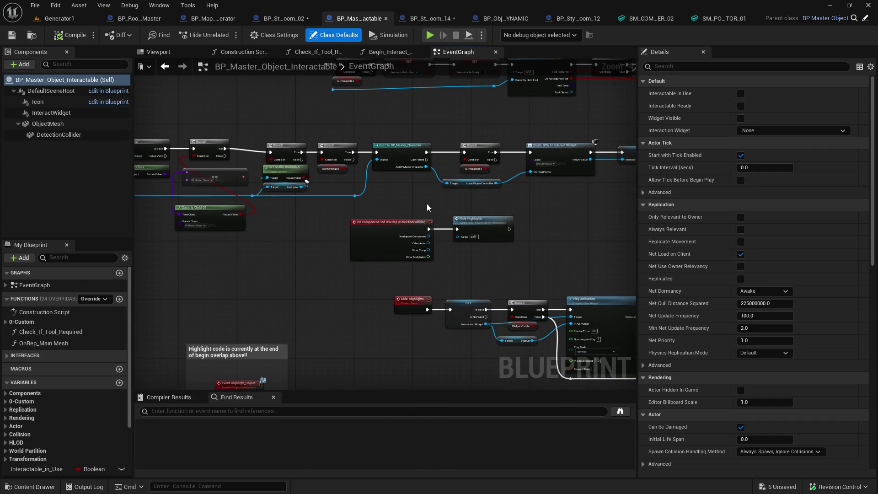
left_click_drag(426, 207, 313, 118)
mouse_move(597, 157)
left_mouse_down()
mouse_move(418, 163)
mouse_move(284, 151)
left_mouse_up()
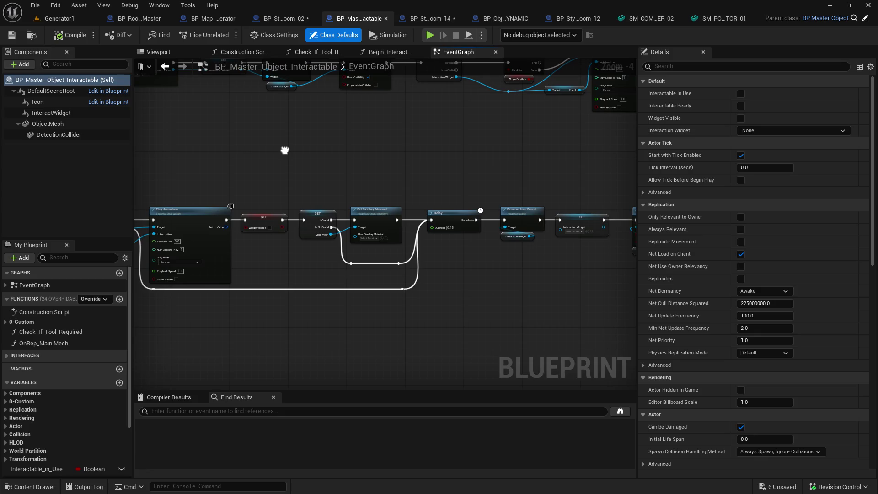
scroll(314, 181, "up", 4)
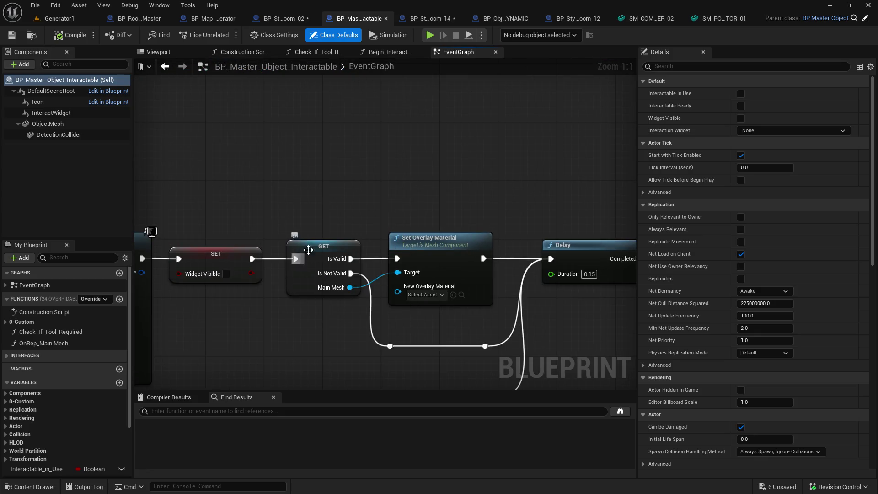
left_click_drag(316, 207, 480, 188)
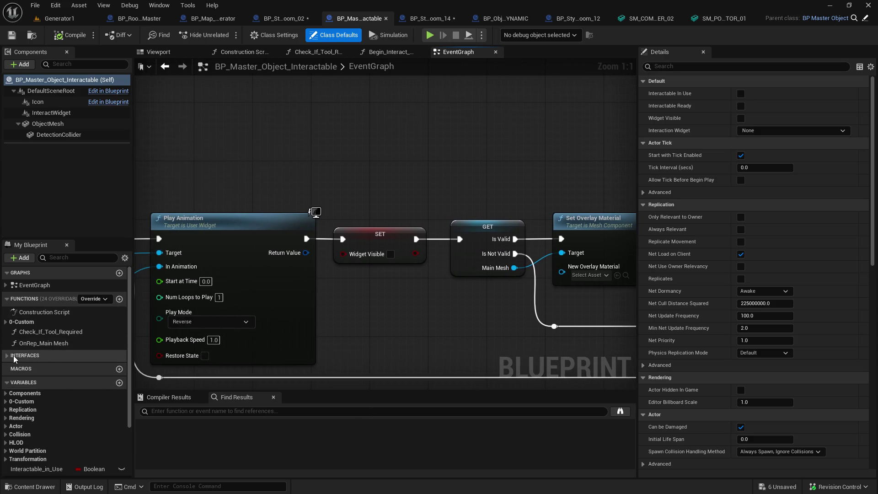
scroll(29, 385, "down", 3)
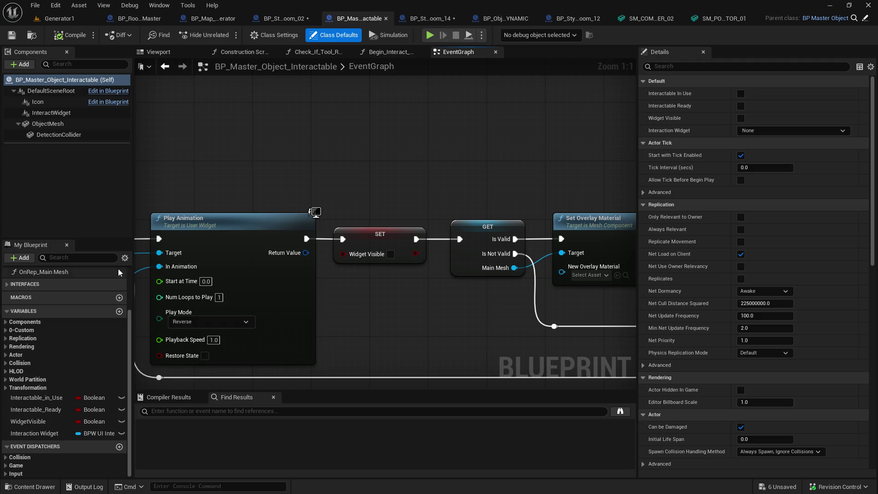
Expand the 0-Custom variable category and filter My Blueprint by 'mesh' to select Main Mesh
left_click(125, 257)
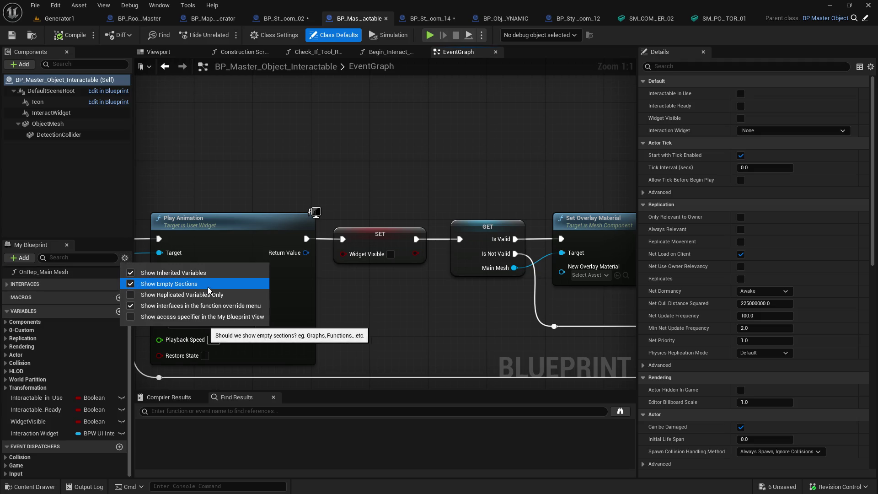
left_click(393, 344)
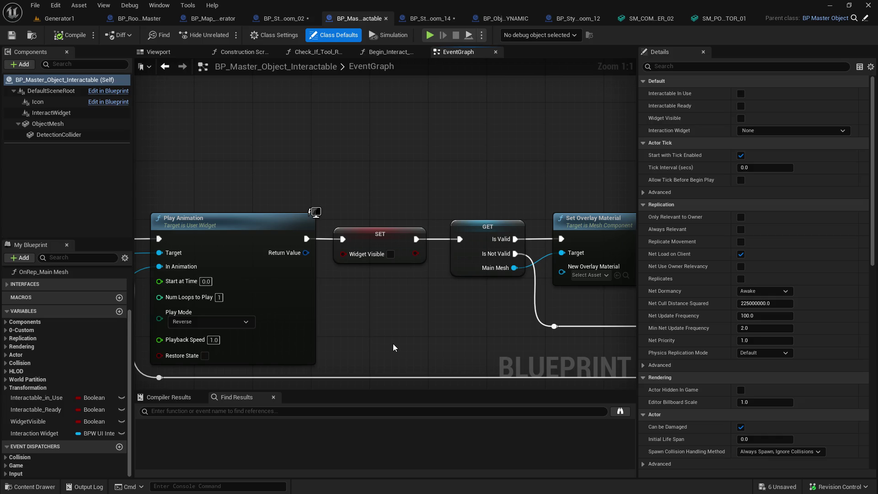
left_click(492, 273)
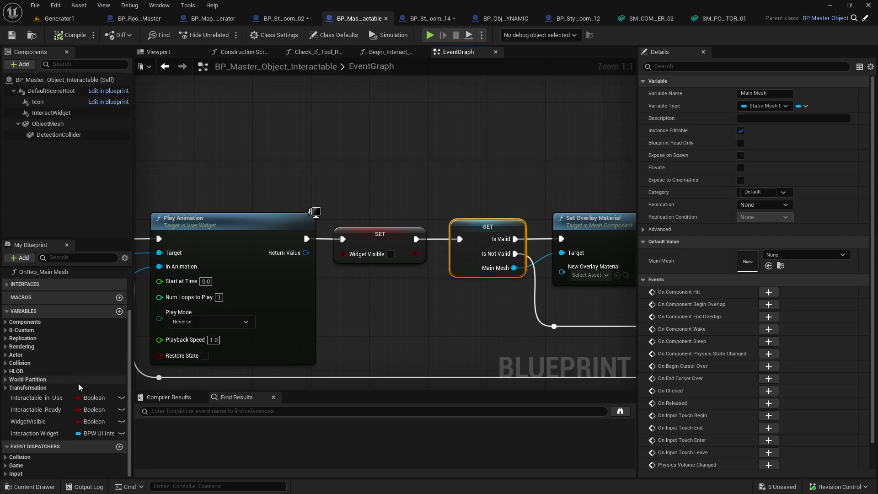
left_click(6, 330)
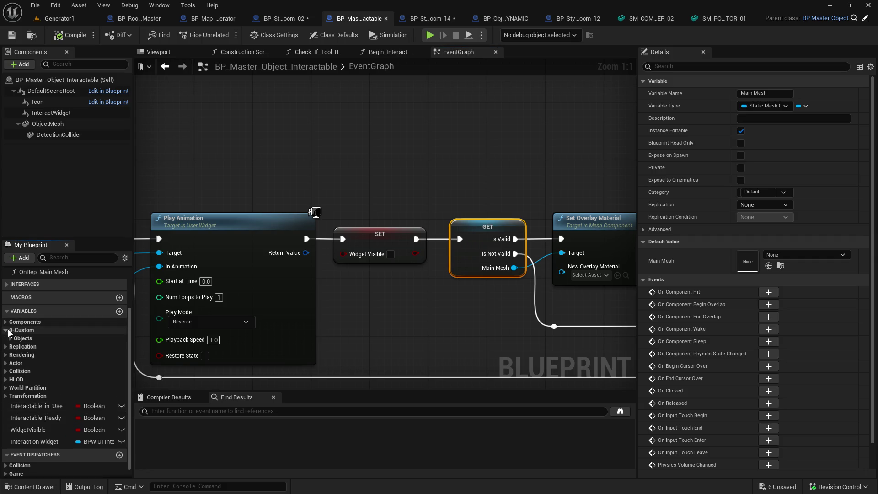
left_click(14, 330)
left_click(10, 339)
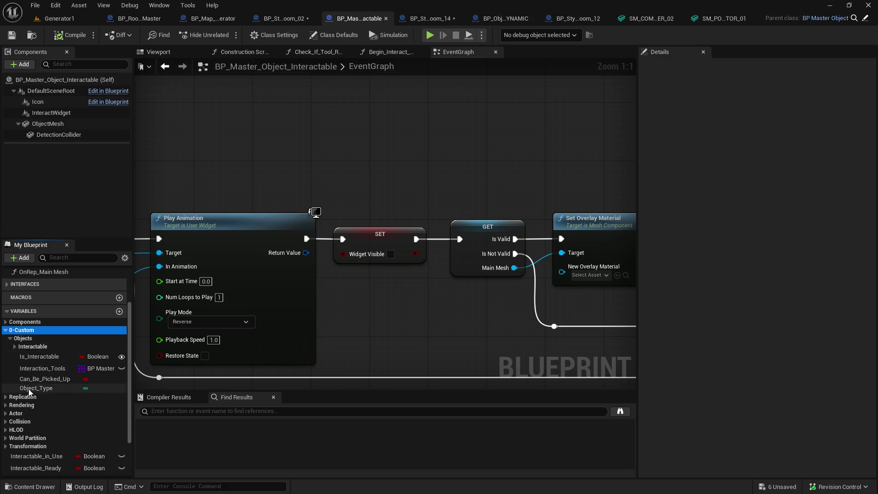
scroll(76, 383, "down", 4)
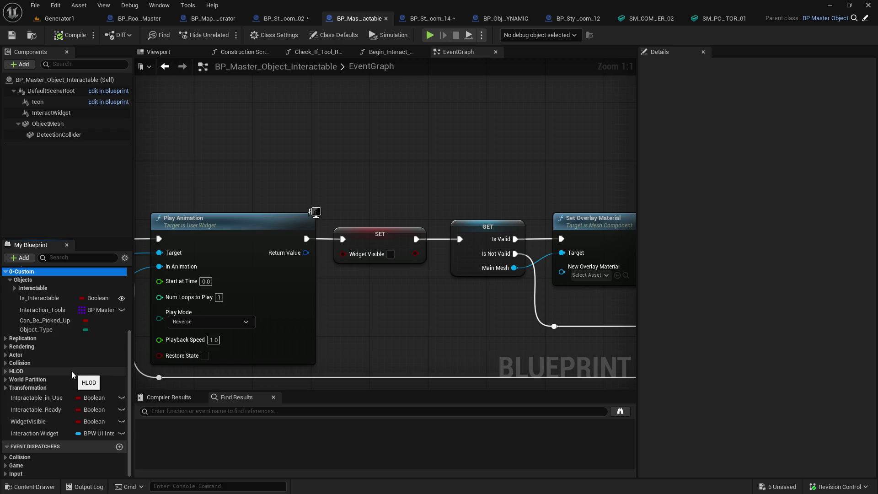
type("mesh")
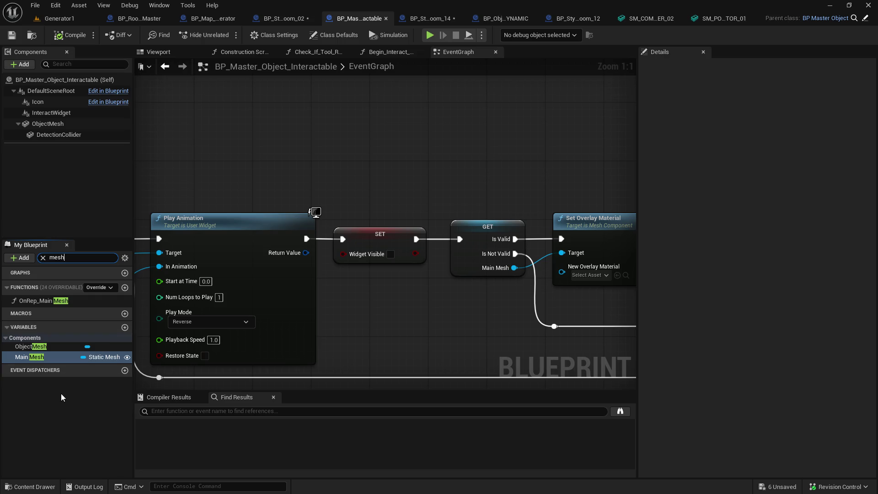
left_click(25, 359)
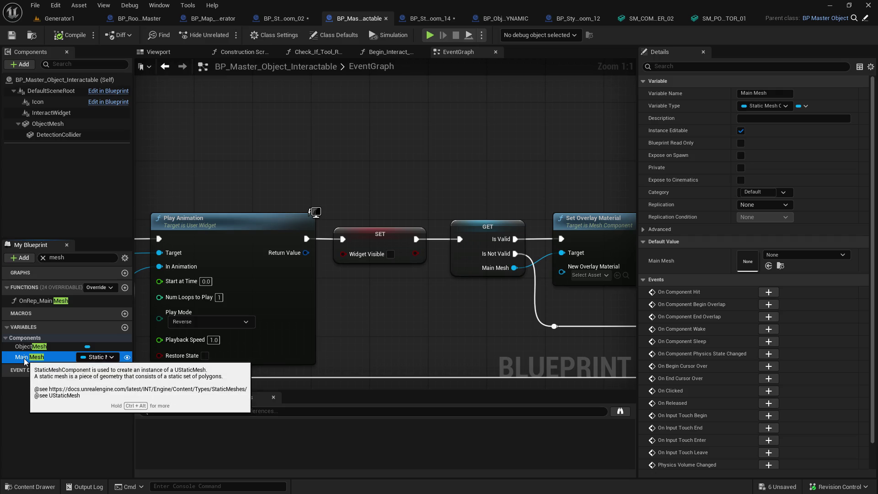
List Main Mesh references, visit both GET nodes, then open the OnRep_Main Mesh function
right_click(24, 360)
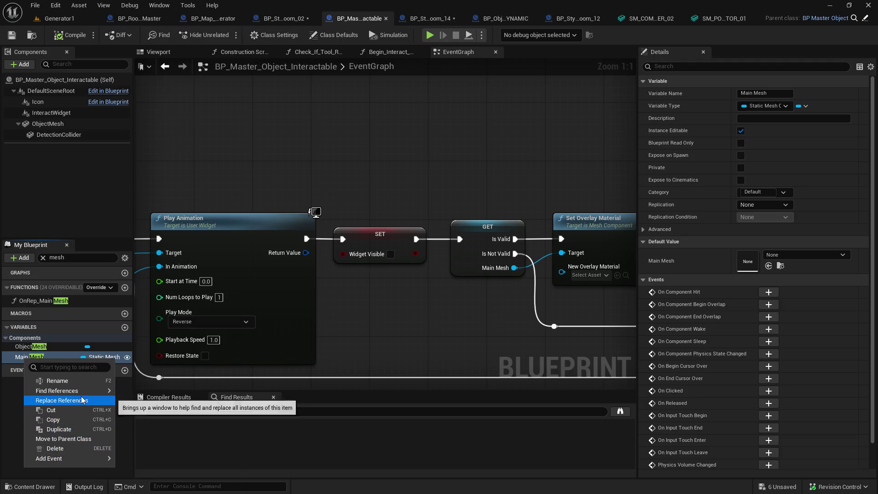
mouse_move(82, 392)
left_click(130, 395)
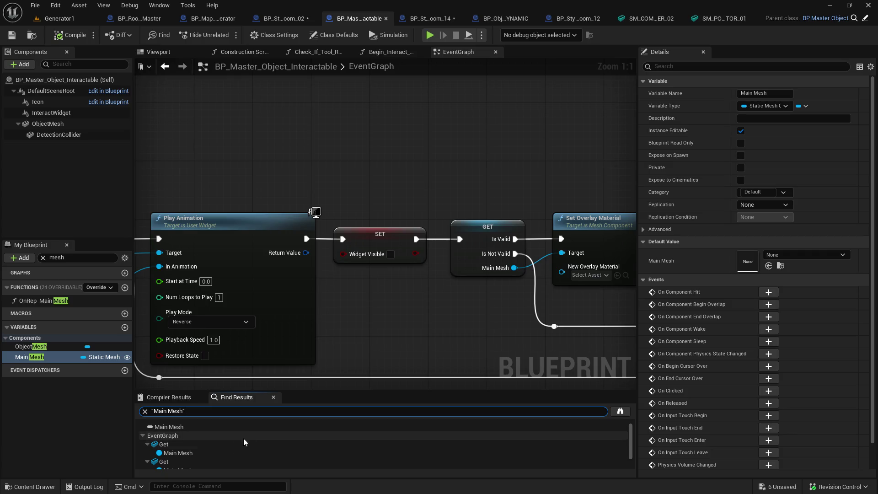
left_click(199, 446)
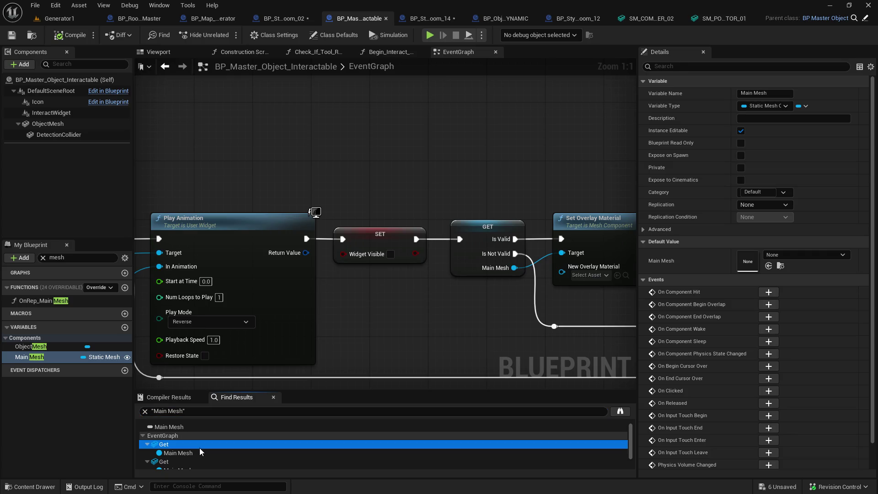
double_click(199, 447)
double_click(194, 462)
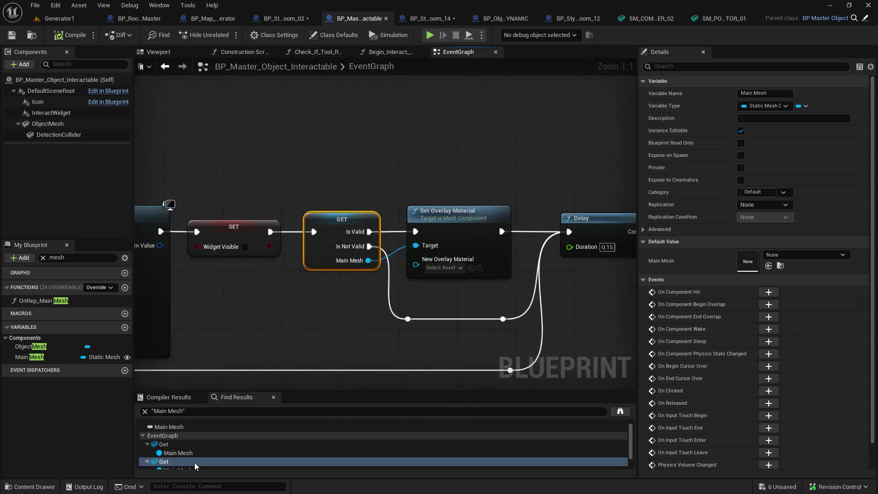
scroll(194, 463, "down", 2)
double_click(205, 465)
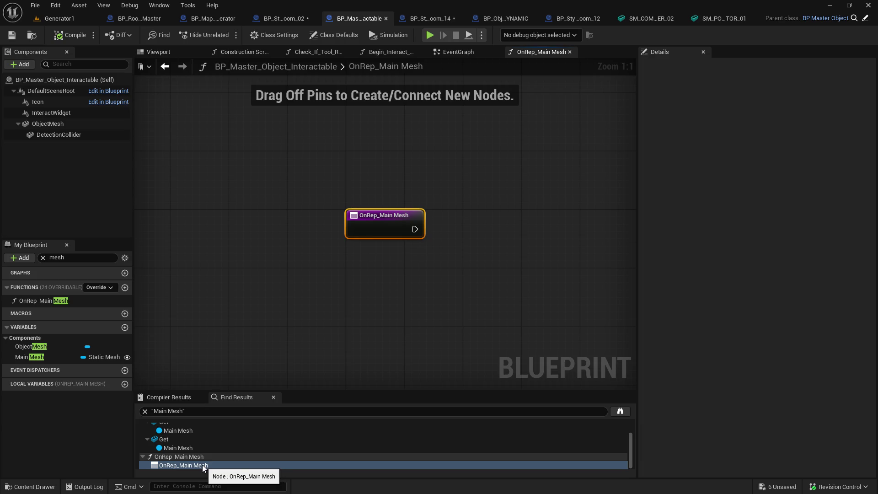
Search ObjectMesh references by name and confirm it is only used as a component
left_click(274, 398)
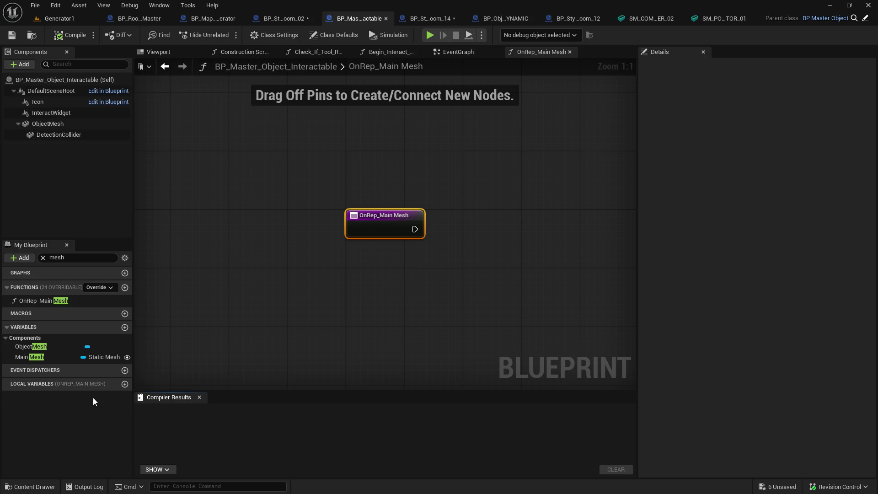
left_click(31, 347)
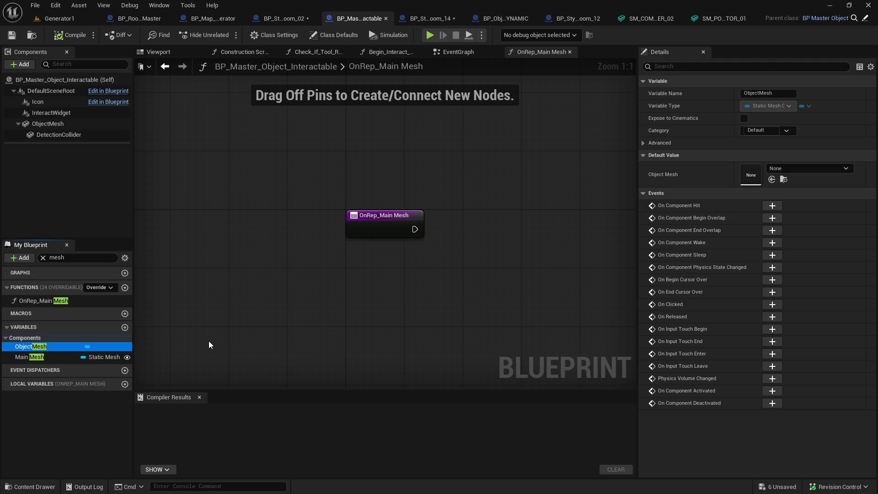
scroll(208, 341, "down", 5)
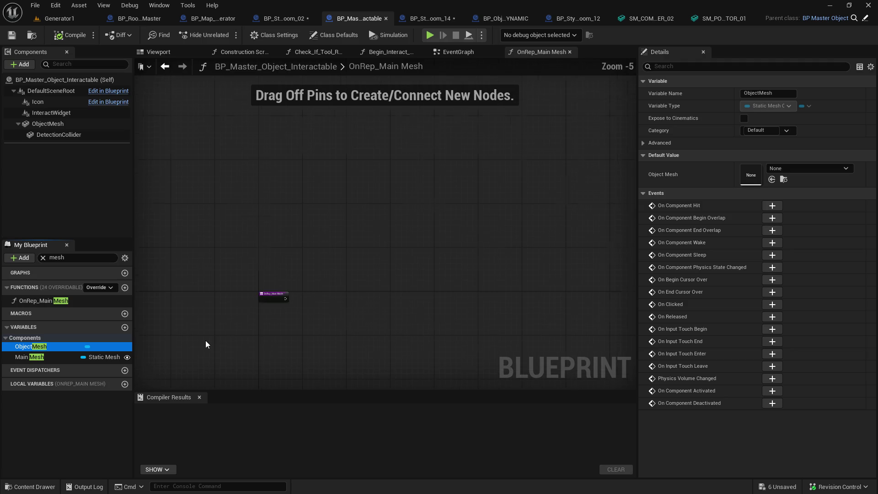
right_click(40, 346)
mouse_move(87, 380)
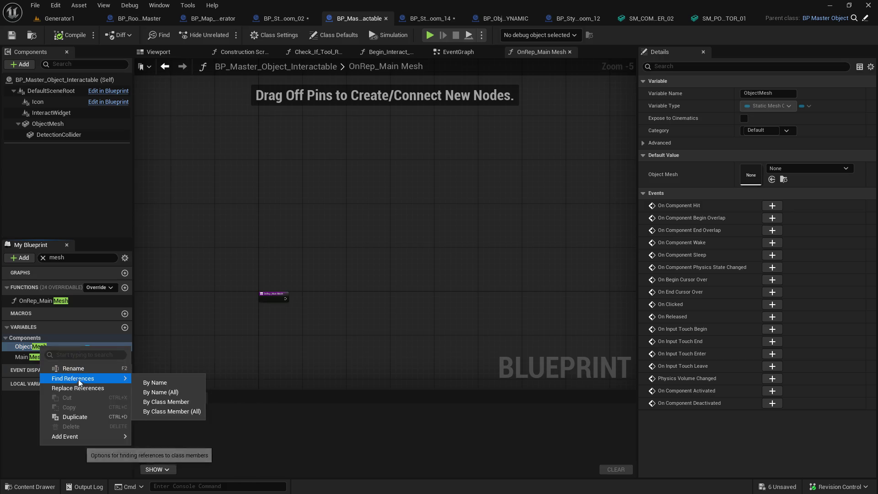
left_click(193, 382)
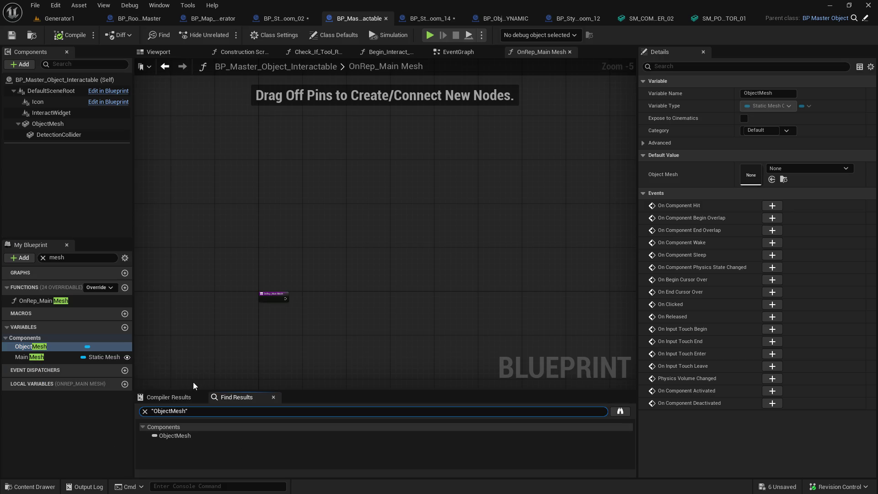
left_click(189, 436)
double_click(189, 437)
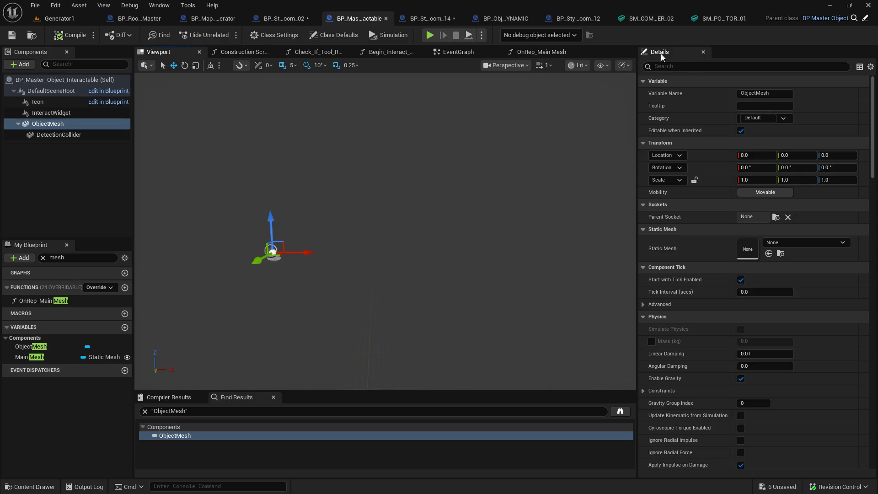
Close the OnRep_Main Mesh graph and search Main Mesh references across all blueprints
left_click(556, 53)
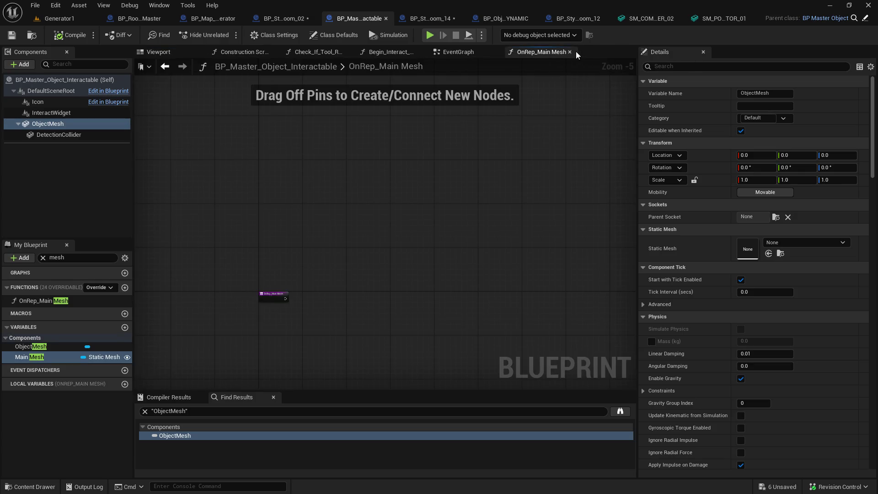
left_click(569, 52)
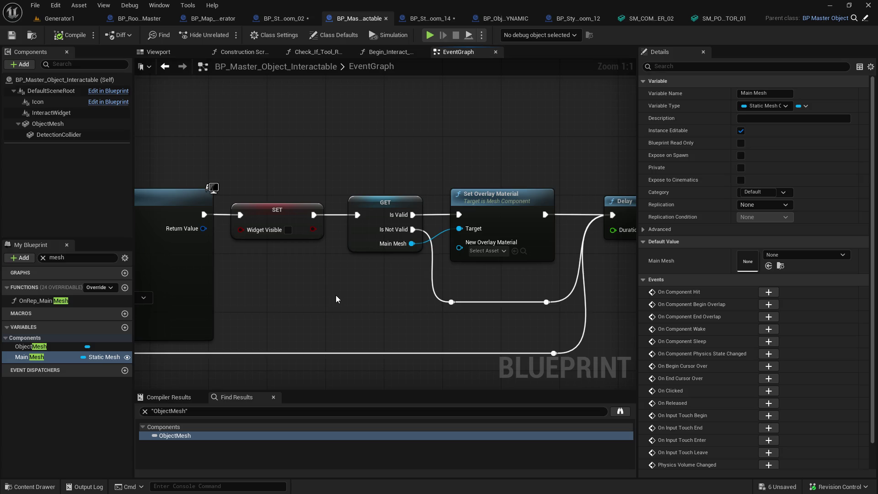
right_click(58, 361)
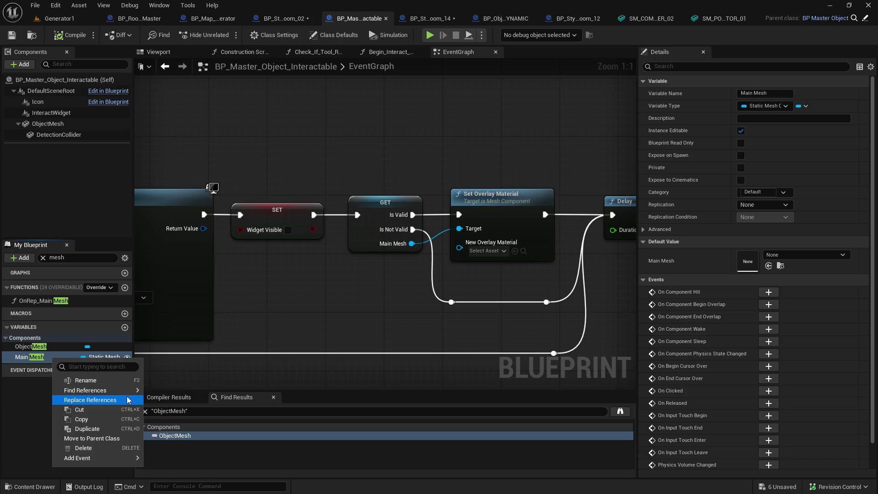
left_click(177, 407)
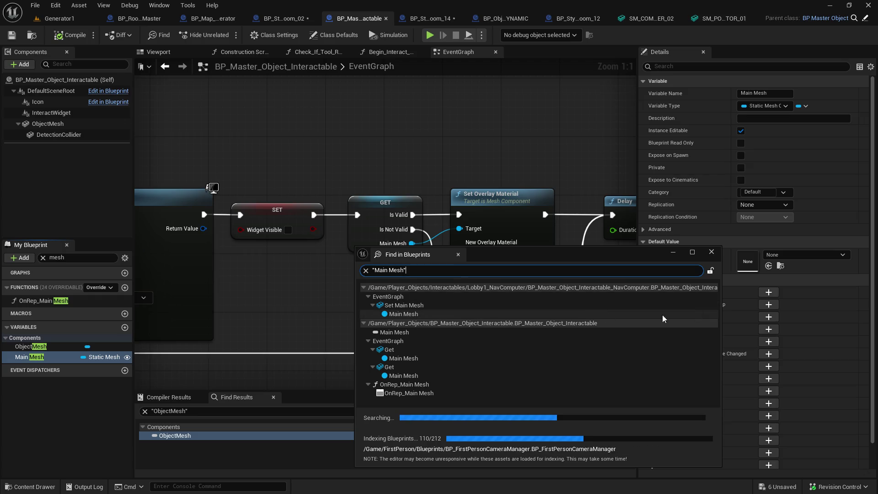
Jump to NavComputer's Set Main Mesh node and centre it beside BeginPlay
left_click(457, 306)
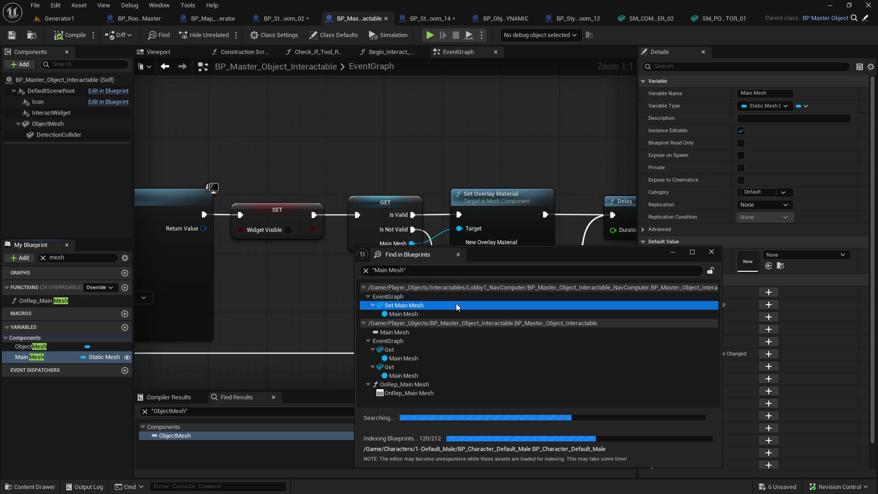
double_click(456, 305)
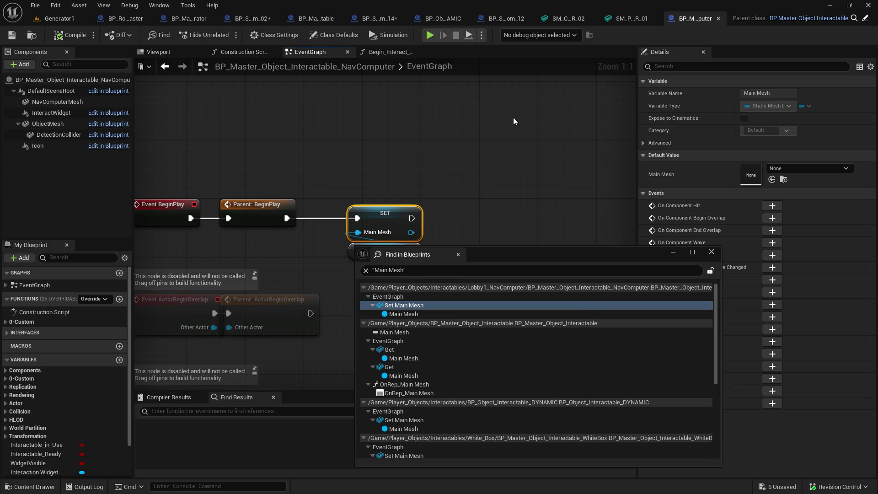
left_click(711, 251)
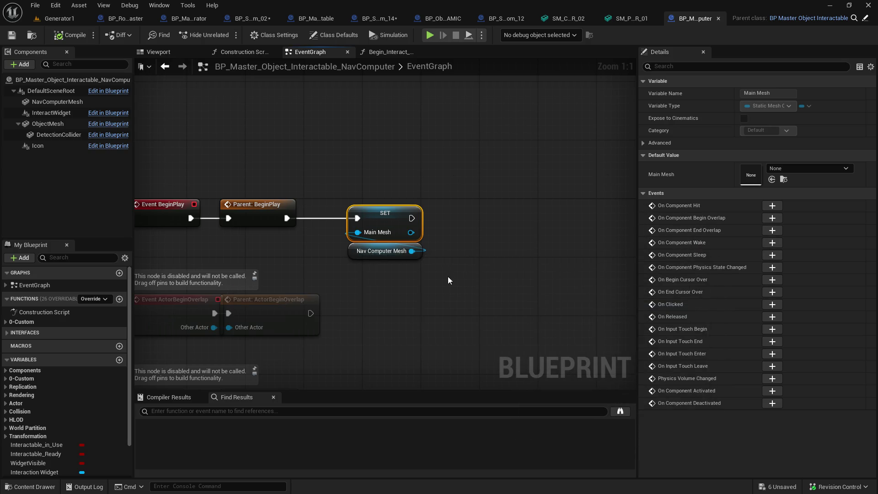
mouse_move(444, 287)
left_mouse_down()
mouse_move(591, 282)
mouse_move(513, 295)
left_mouse_up()
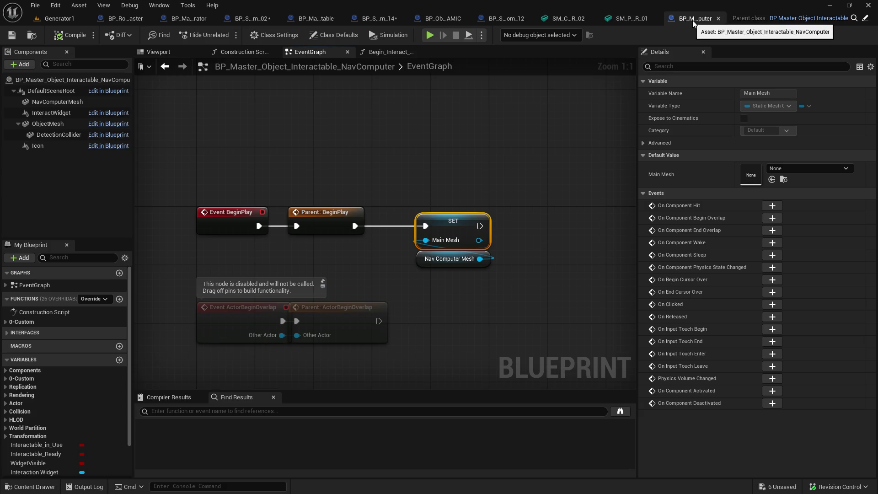
Close the NavComputer, BP_StyleA_Room_12, SM_COMPUTER_02 and power generator mesh editors
left_click(717, 19)
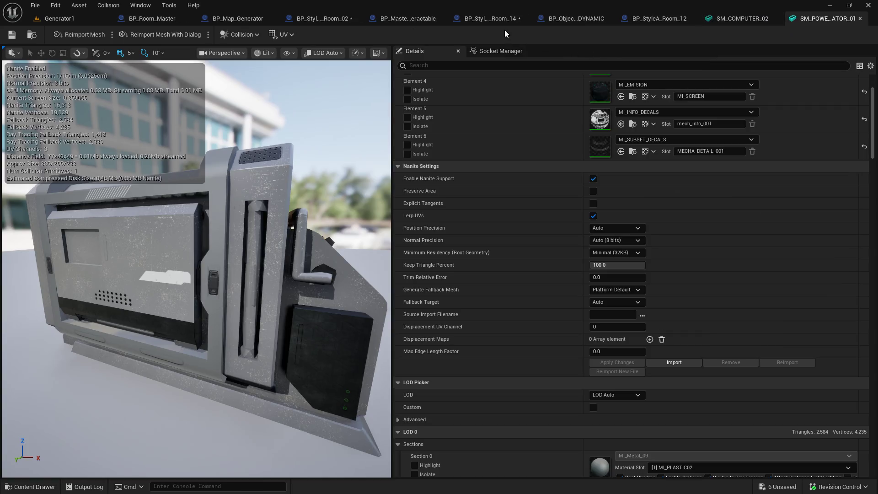
left_click(414, 22)
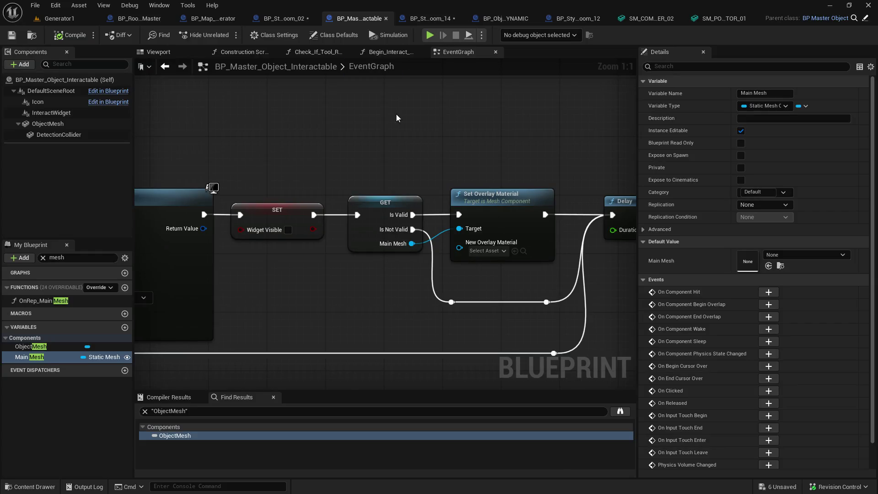
left_click(579, 19)
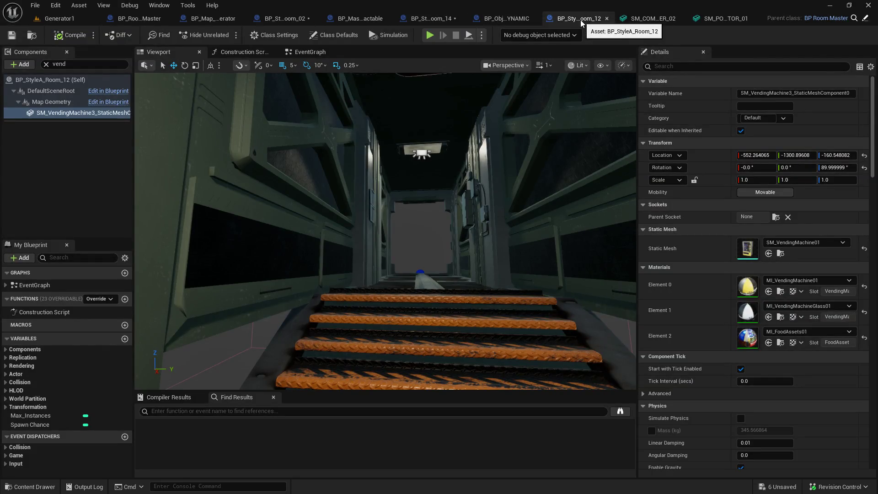
left_click(652, 21)
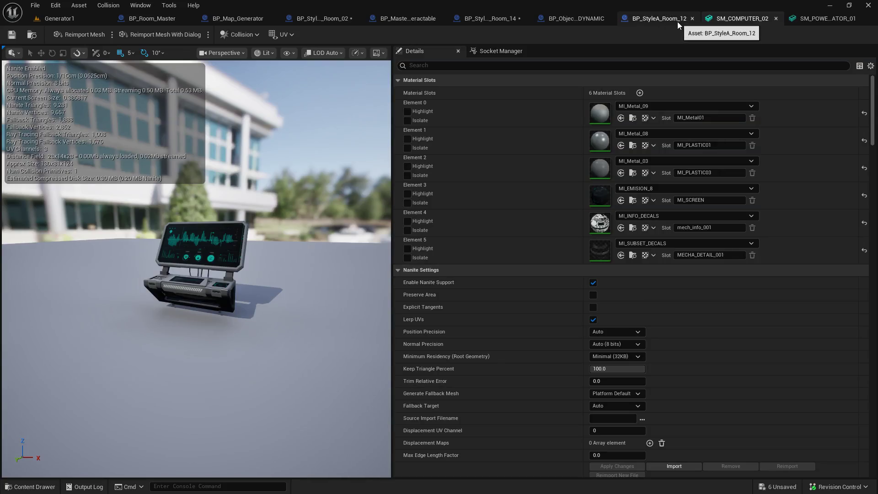
left_click(690, 20)
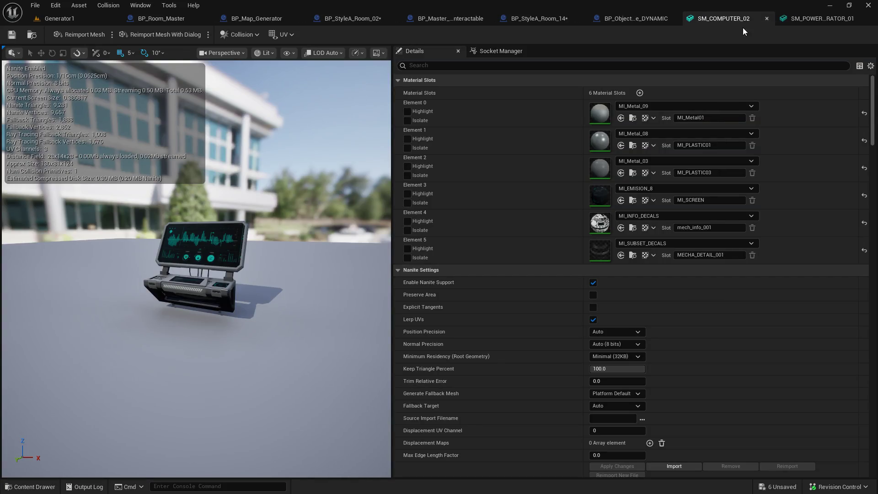
left_click(766, 18)
left_click(764, 18)
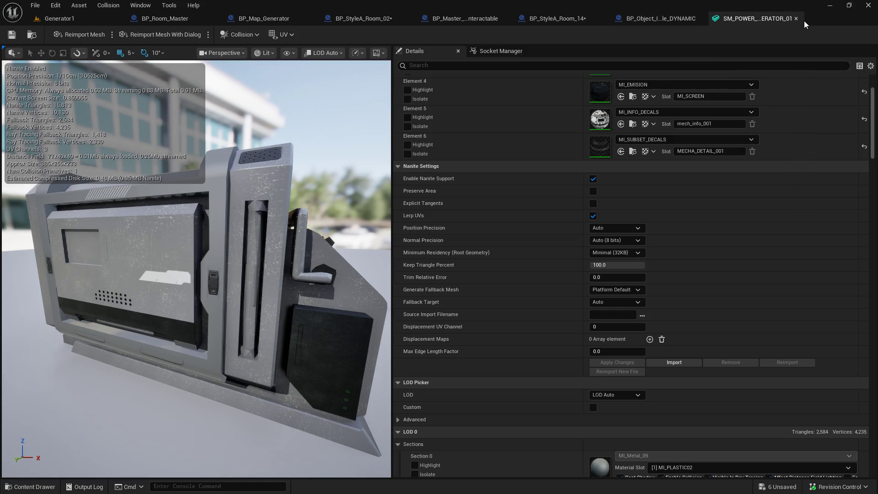
left_click(795, 19)
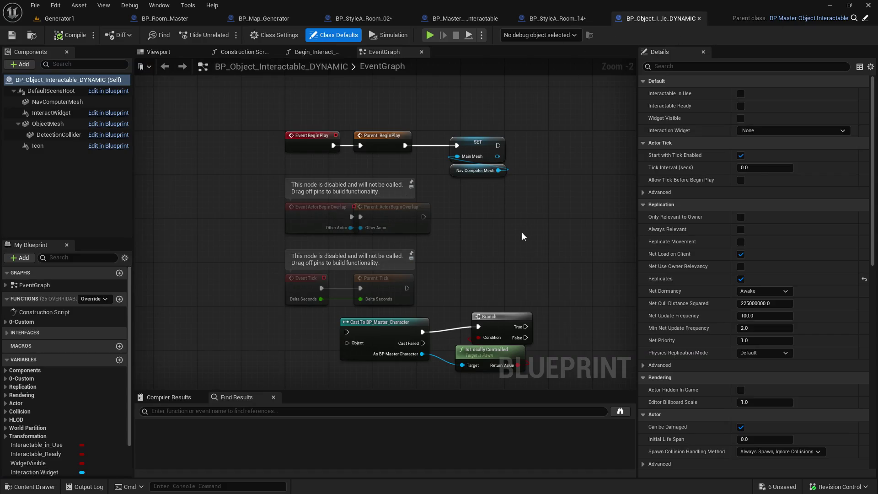
Pan the DYNAMIC event graph across the BeginPlay, SR_AuthCheck and Dynamic_Set_Mesh nodes
left_click_drag(498, 190, 477, 250)
scroll(454, 246, "up", 2)
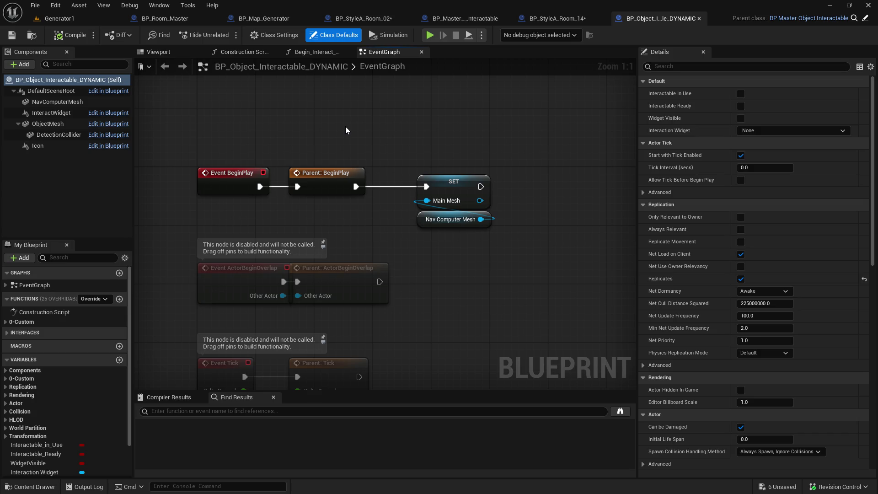
scroll(448, 297, "down", 5)
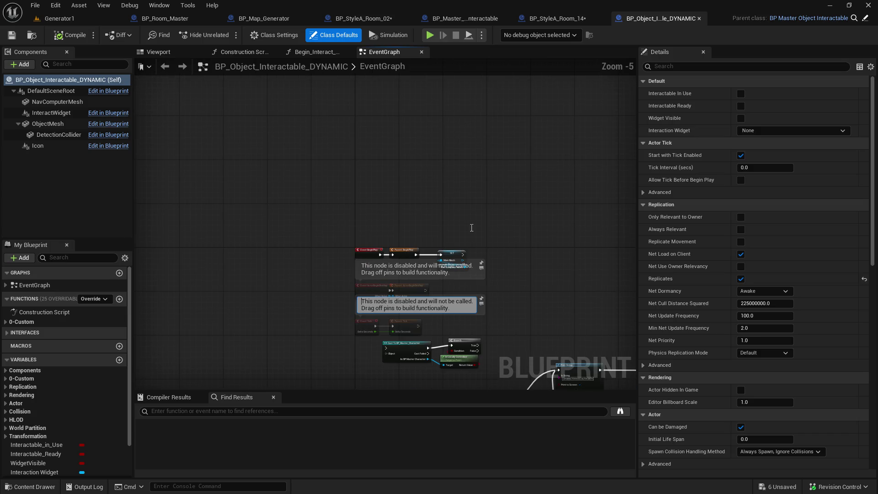
left_click_drag(582, 237, 548, 105)
scroll(392, 284, "up", 3)
mouse_move(392, 284)
left_mouse_down()
mouse_move(417, 167)
mouse_move(374, 467)
mouse_move(368, 459)
left_mouse_up()
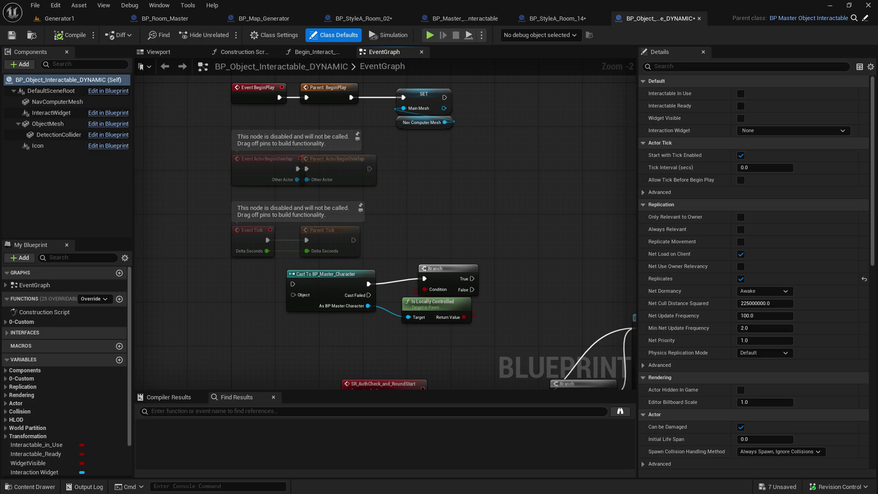
left_click_drag(368, 459, 354, 493)
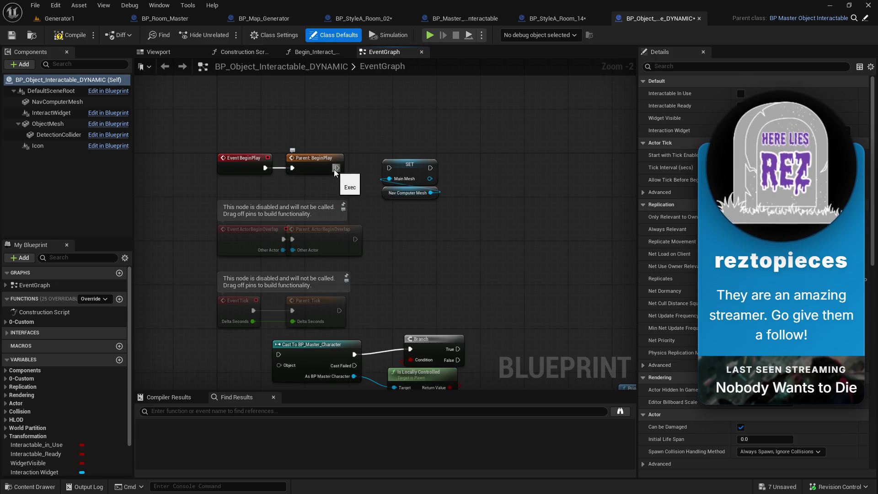
mouse_move(409, 294)
left_mouse_down()
mouse_move(427, 142)
mouse_move(418, 101)
left_mouse_up()
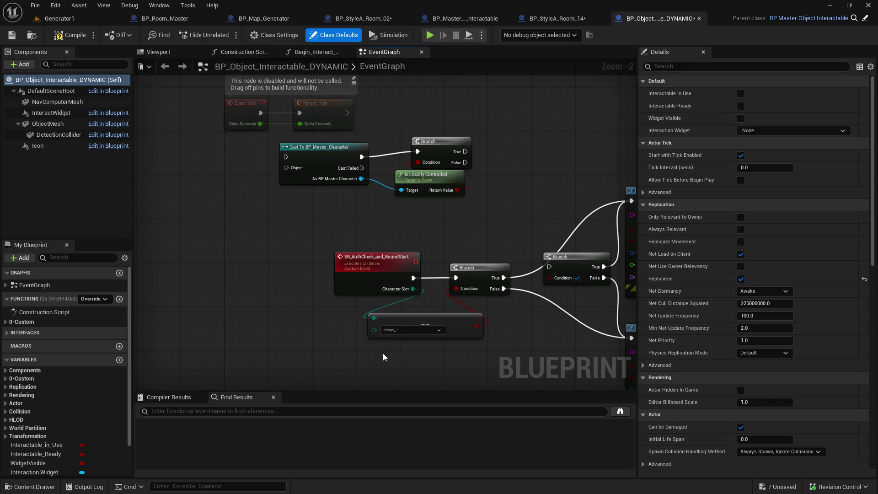
mouse_move(383, 353)
left_mouse_down()
mouse_move(334, 237)
mouse_move(339, 212)
mouse_move(334, 256)
mouse_move(293, 321)
mouse_move(299, 196)
mouse_move(297, 370)
mouse_move(246, 345)
mouse_move(277, 302)
left_mouse_up()
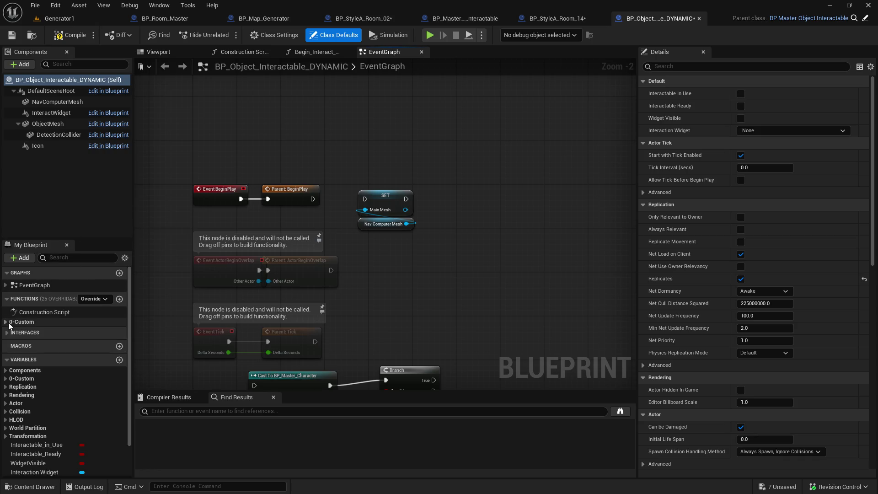
scroll(60, 384, "down", 2)
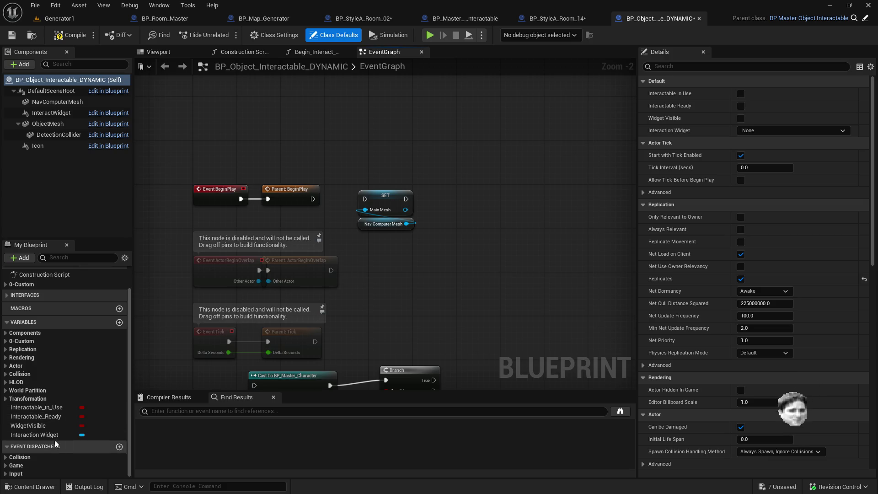
Wire Parent: BeginPlay into SET Main Mesh using NavComputerMesh, then view the master blueprint
left_click(374, 224)
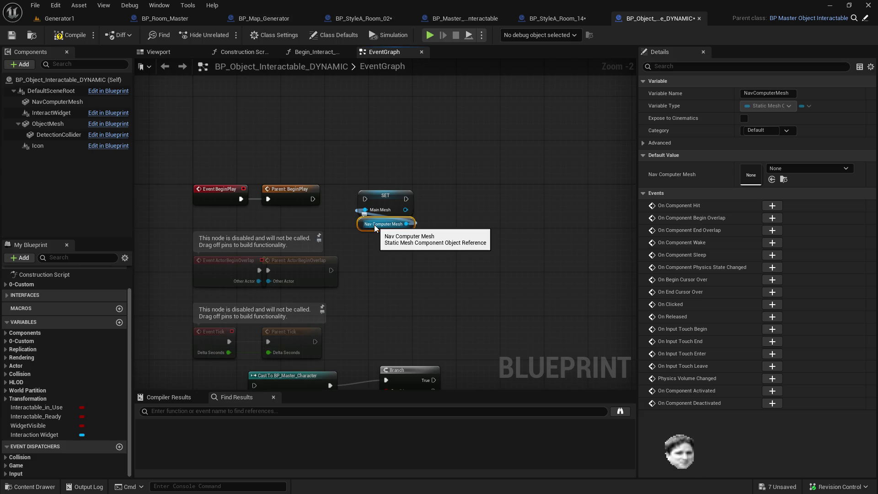
left_click(7, 333)
left_click(70, 341)
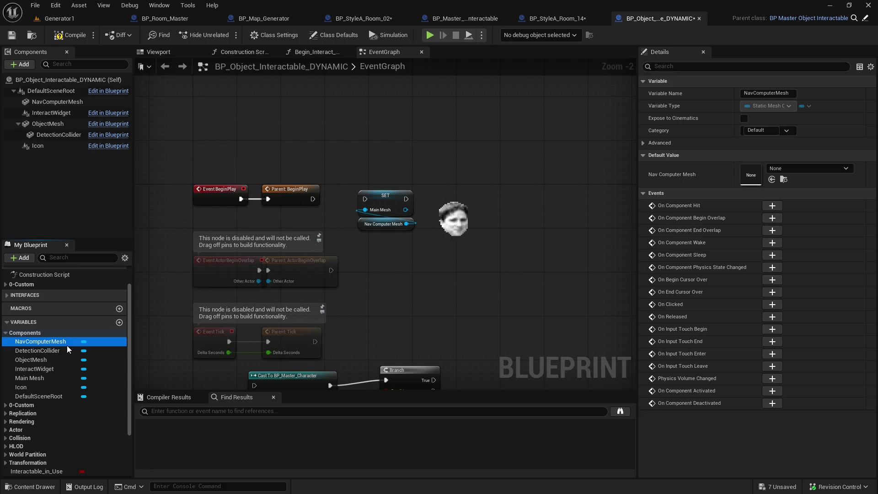
left_click_drag(312, 199, 363, 200)
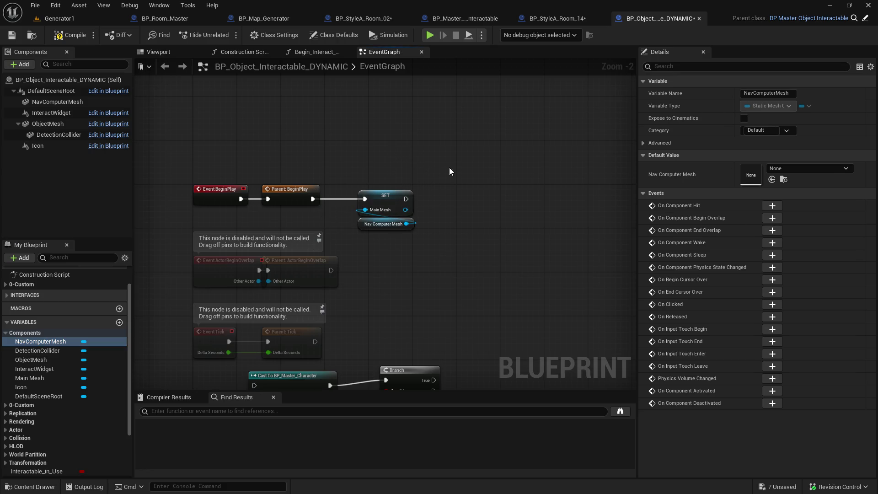
left_click(468, 22)
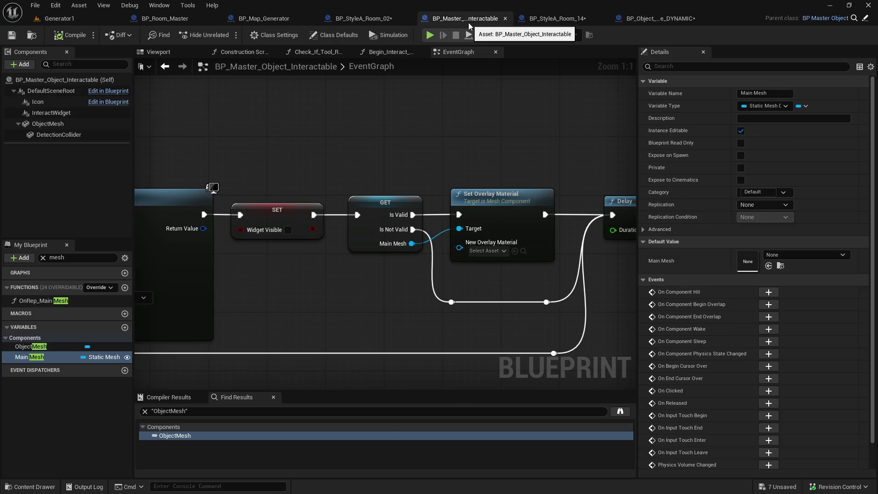
Survey the master interactable's EventGraph, then go back to BP_Object_Interactable_DYNAMIC
scroll(377, 183, "down", 2)
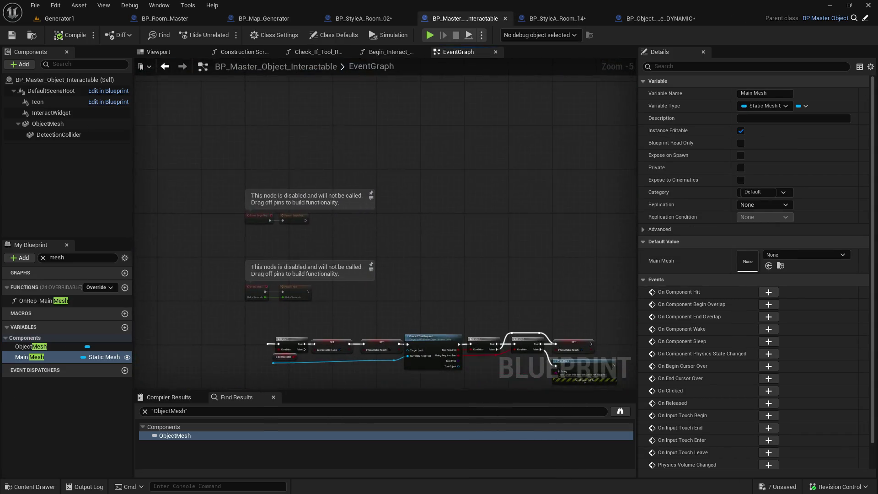
mouse_move(398, 151)
left_mouse_down()
mouse_move(403, 19)
mouse_move(443, 151)
mouse_move(436, 250)
mouse_move(400, 150)
left_mouse_up()
scroll(398, 147, "up", 4)
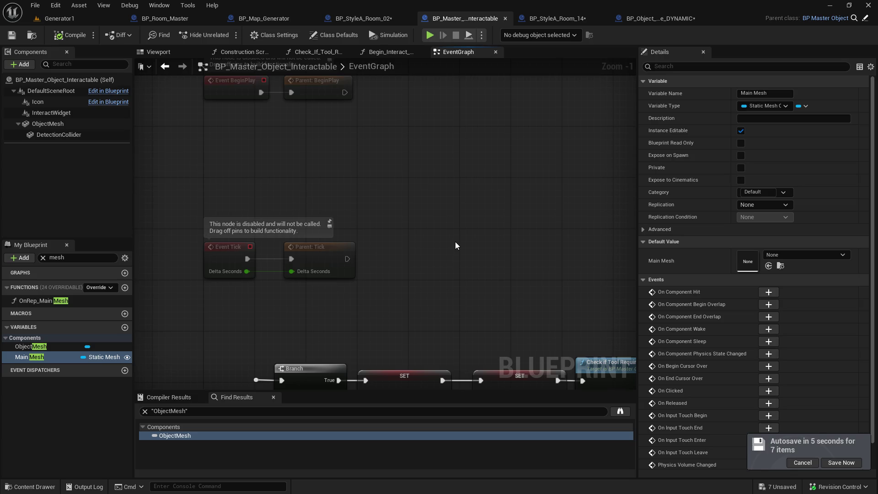
scroll(465, 211, "down", 3)
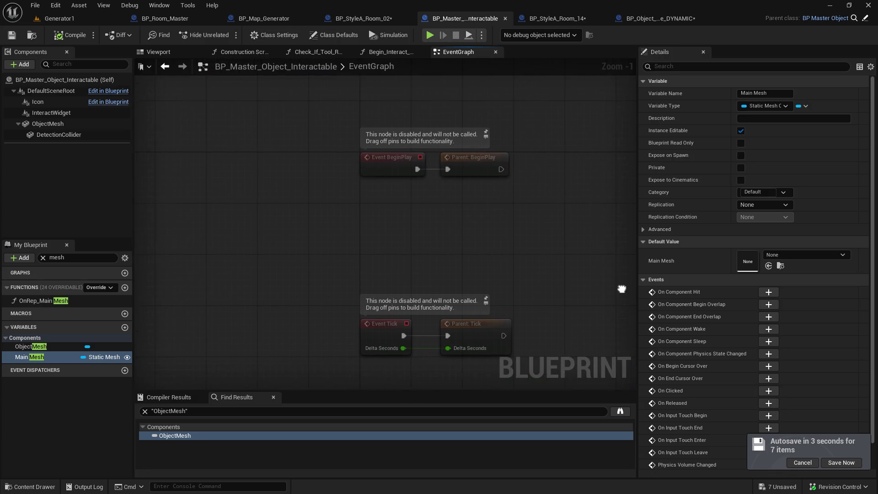
left_click(666, 22)
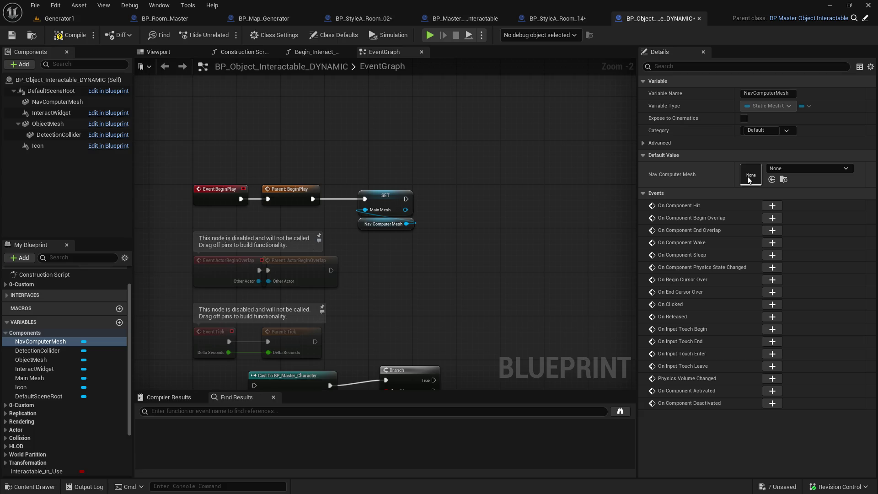
left_click(55, 101)
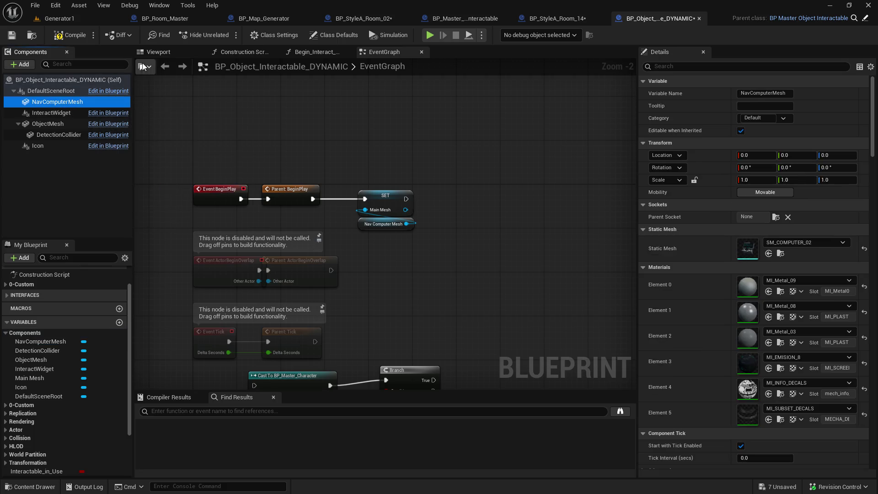
left_click(156, 56)
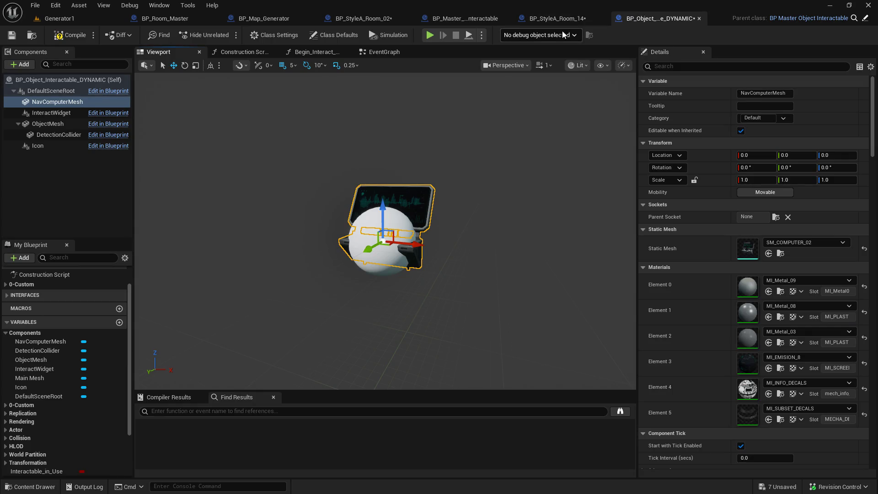
left_click(251, 52)
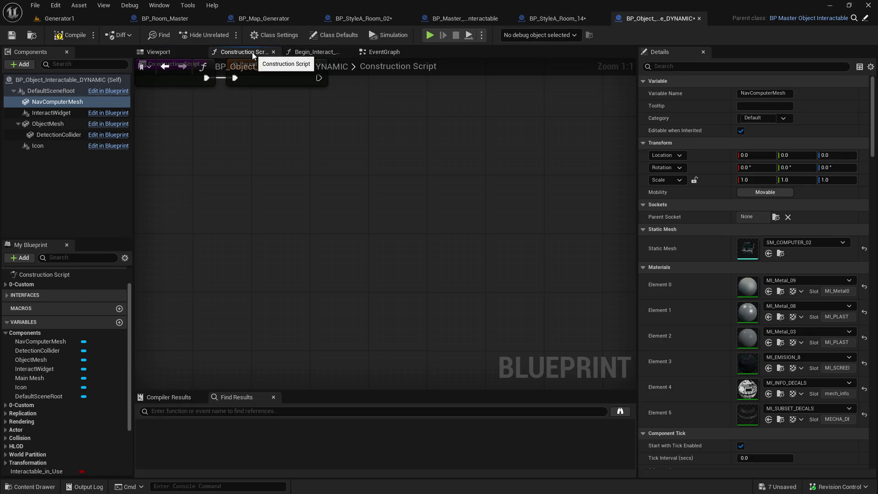
left_click(309, 49)
left_click(372, 53)
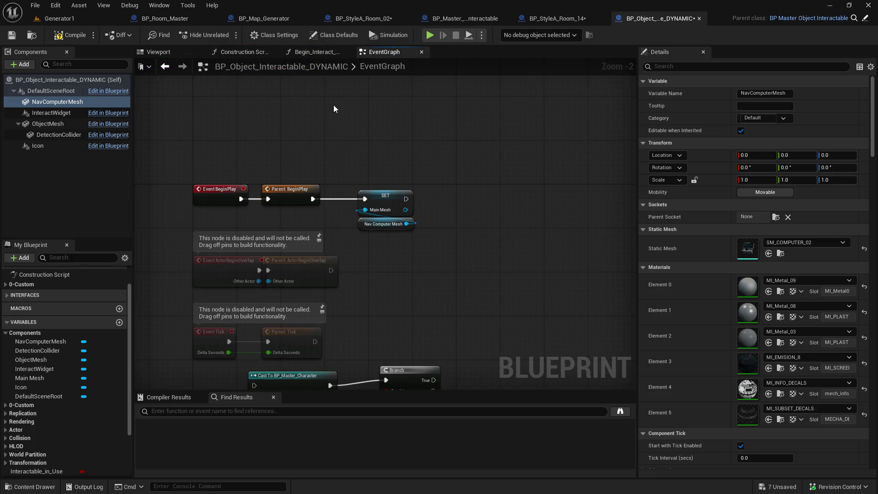
mouse_move(396, 311)
left_mouse_down()
mouse_move(425, 216)
mouse_move(416, 116)
mouse_move(309, 59)
left_mouse_up()
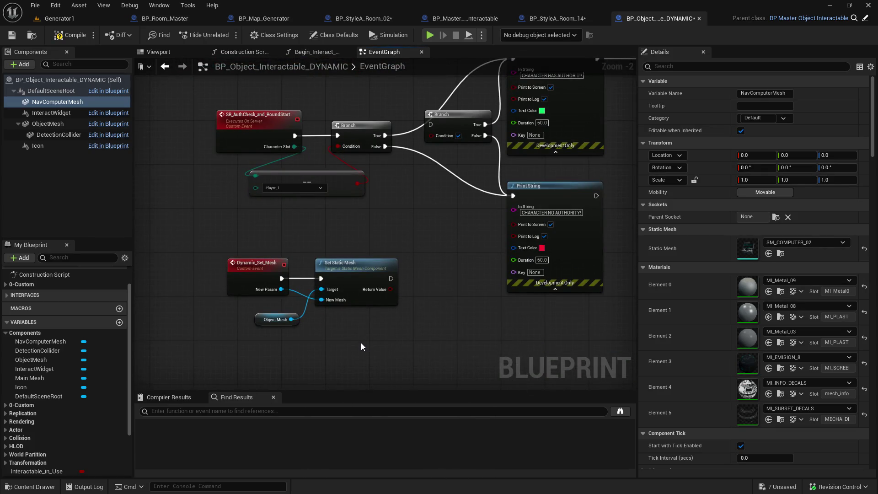
Inspect Main Mesh and NavComputerMesh, then drop Main Mesh below the Dynamic_Set_Mesh event
mouse_move(337, 321)
left_mouse_down()
mouse_move(399, 475)
mouse_move(393, 492)
left_mouse_up()
left_click_drag(384, 228, 382, 199)
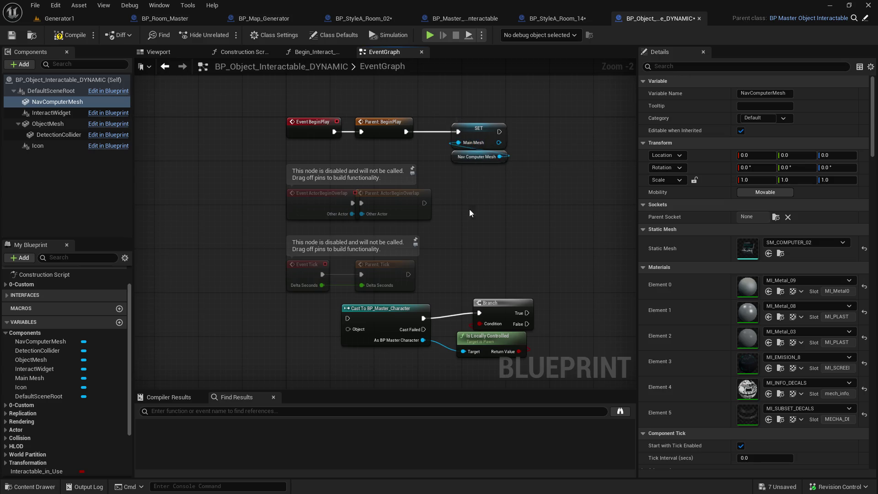
scroll(469, 209, "down", 2)
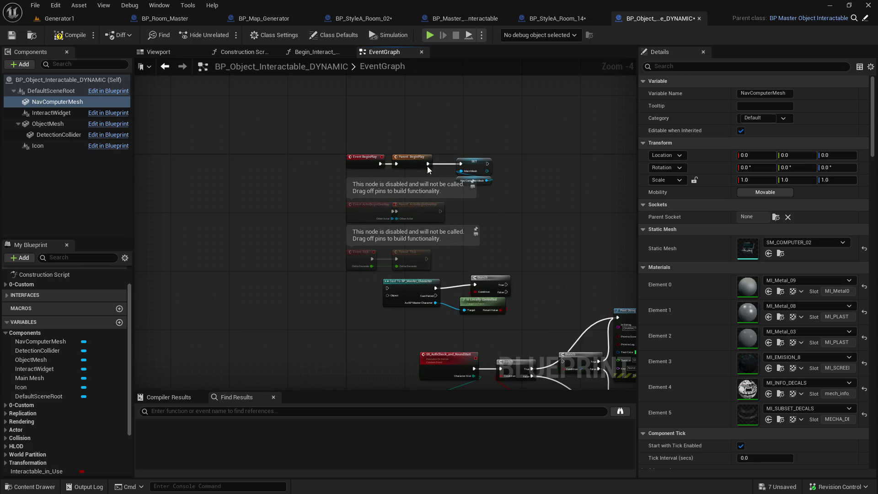
scroll(426, 165, "up", 2)
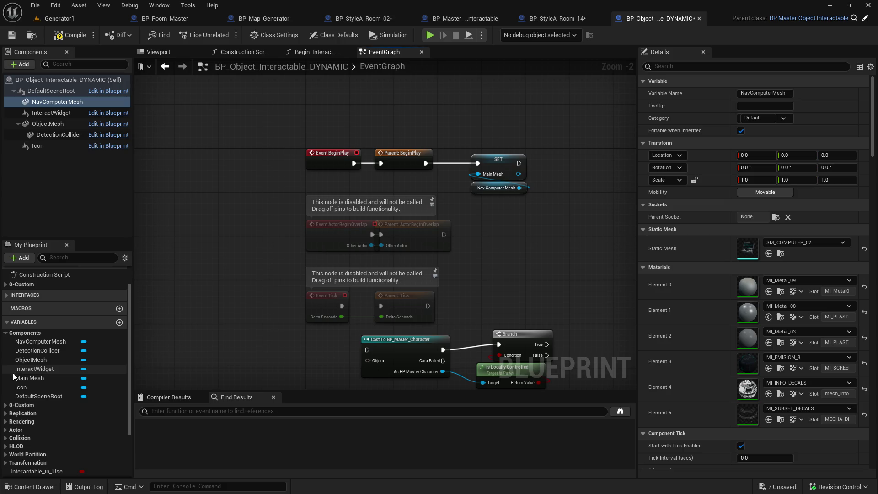
left_click(29, 377)
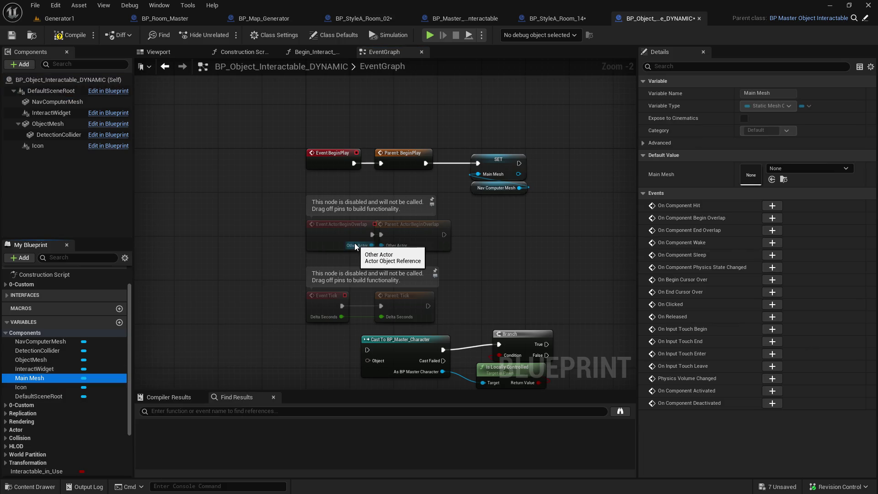
left_click(46, 104)
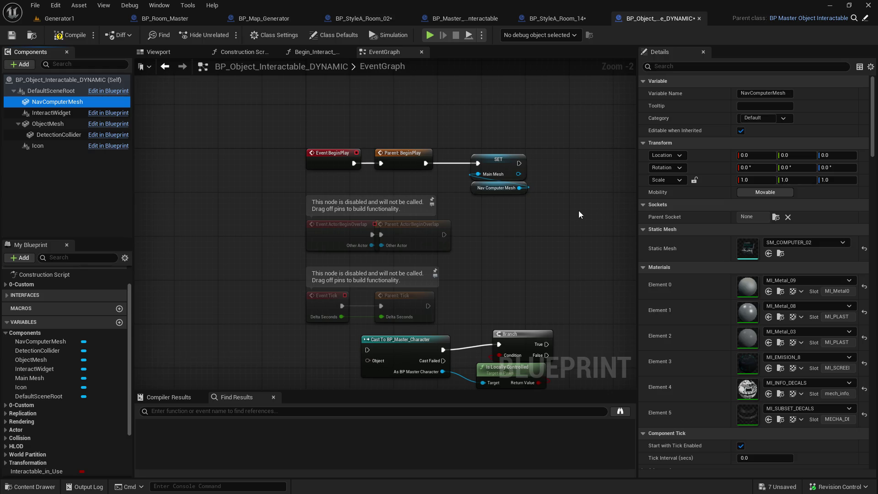
mouse_move(548, 270)
left_mouse_down()
mouse_move(520, 190)
mouse_move(502, 231)
left_mouse_up()
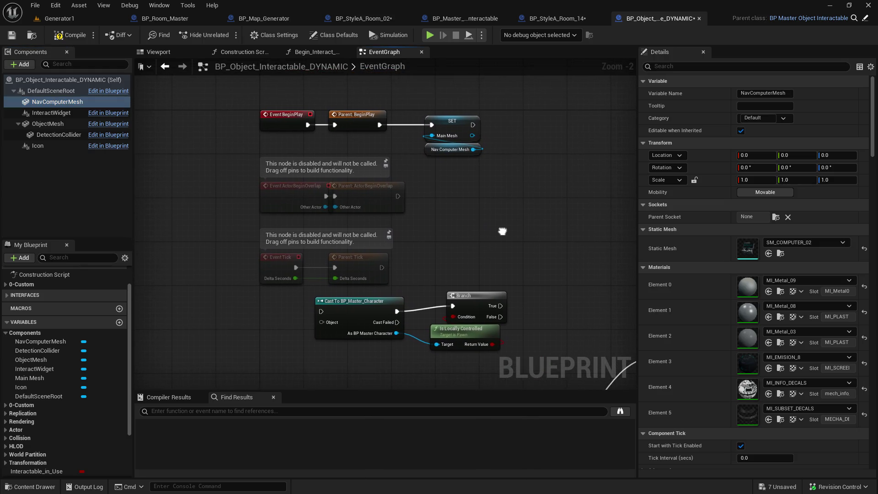
left_click_drag(454, 244, 446, 96)
mouse_move(447, 333)
left_mouse_down()
mouse_move(447, 294)
mouse_move(391, 191)
mouse_move(416, 169)
left_mouse_up()
mouse_move(32, 379)
left_mouse_down()
mouse_move(438, 308)
mouse_move(425, 314)
left_mouse_up()
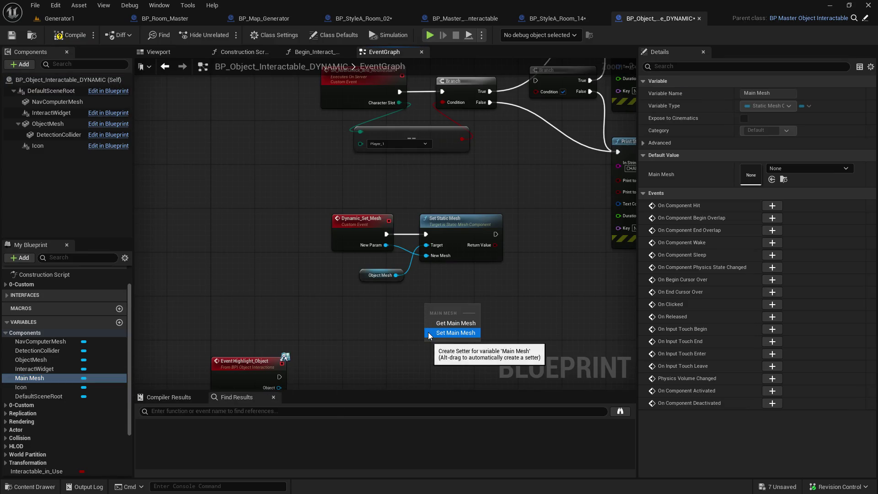
Add a SET Main Mesh node, wire Dynamic_Set_Mesh's exec into it, and move Set Static Mesh and Object Mesh aside
left_click(447, 332)
left_click_drag(440, 221, 484, 226)
left_click_drag(386, 234, 426, 311)
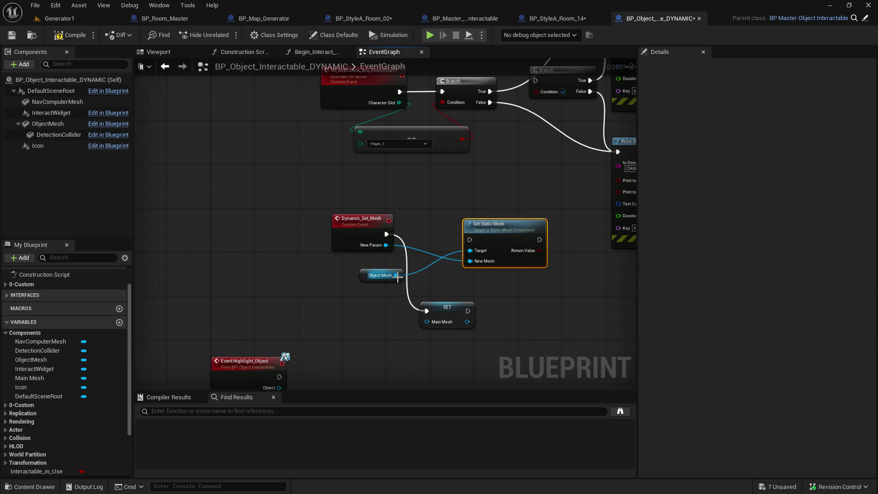
mouse_move(359, 277)
left_mouse_down()
mouse_move(339, 304)
mouse_move(414, 236)
mouse_move(411, 202)
left_mouse_up()
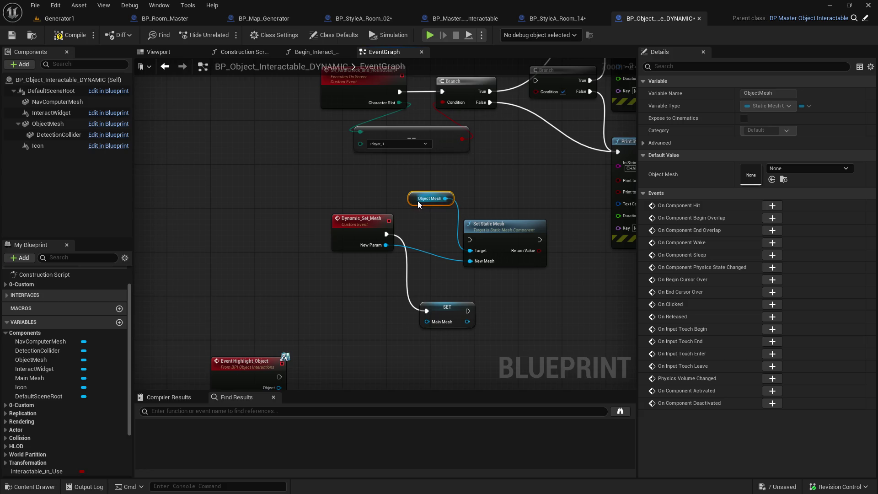
Try to link New Param into the SET node's Main Mesh input
left_click_drag(386, 245, 425, 319)
left_click(393, 330)
left_click_drag(386, 245, 424, 323)
left_click(343, 290)
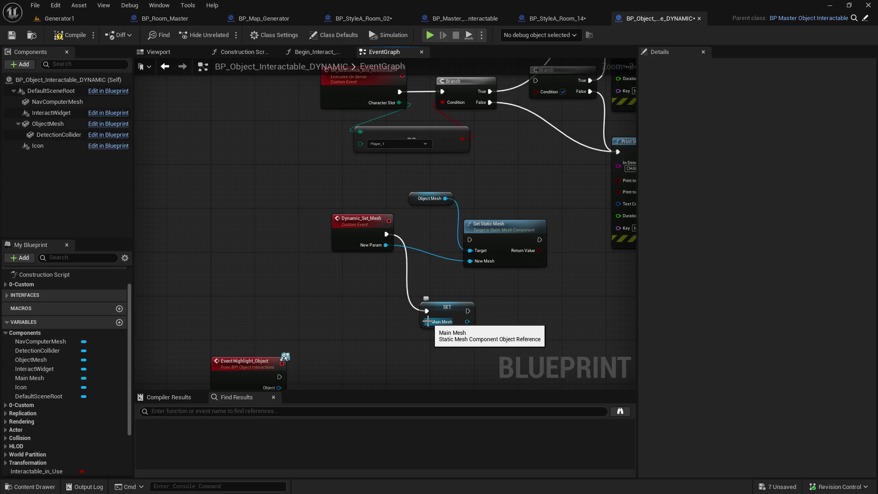
Move Dynamic_Set_Mesh left, check the BeginPlay and Cast nodes, and place SET Main Mesh beside the event
mouse_move(369, 224)
left_mouse_down()
mouse_move(294, 223)
mouse_move(302, 237)
left_mouse_up()
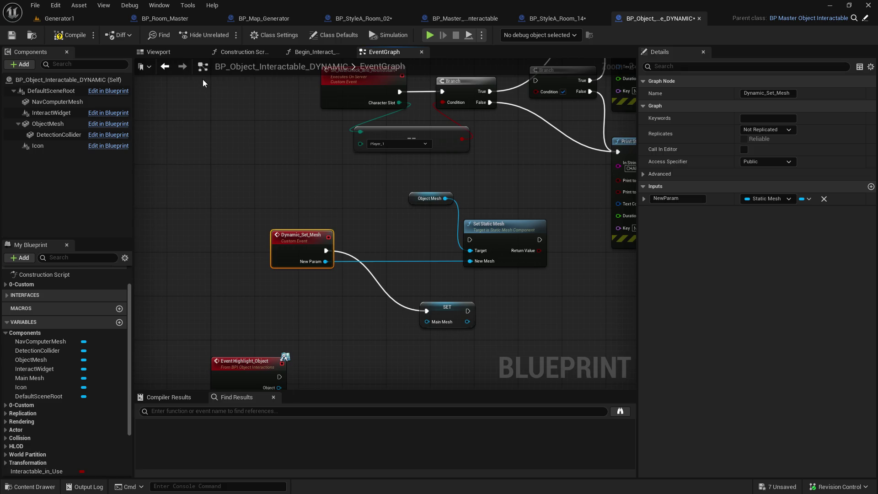
left_click_drag(297, 127, 344, 240)
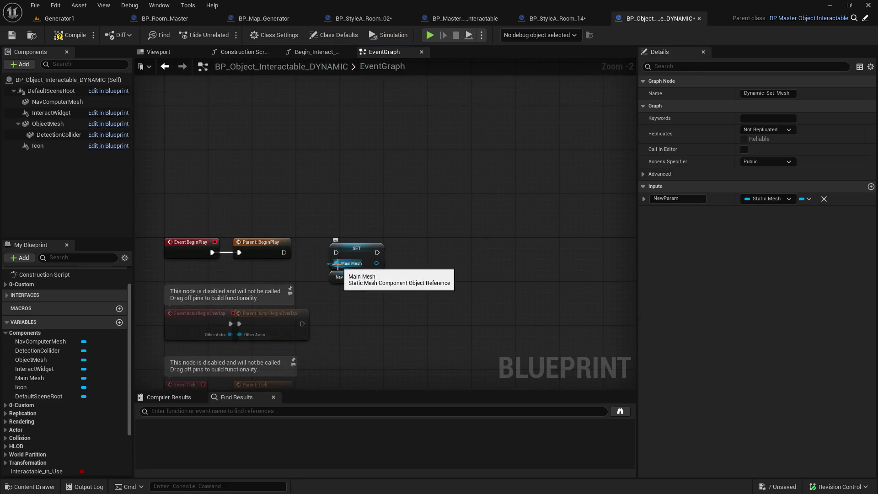
mouse_move(350, 354)
left_mouse_down()
mouse_move(378, 292)
mouse_move(369, 180)
mouse_move(302, 149)
left_mouse_up()
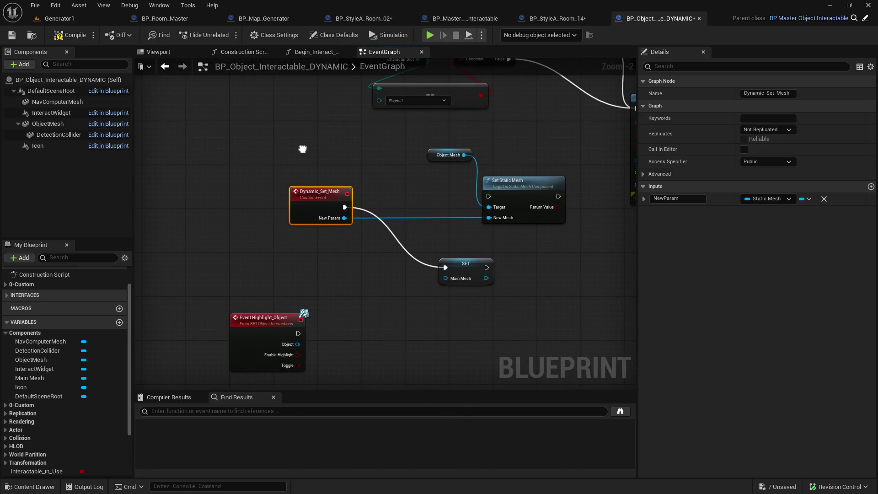
mouse_move(302, 149)
left_mouse_down()
mouse_move(283, 383)
mouse_move(263, 434)
left_mouse_up()
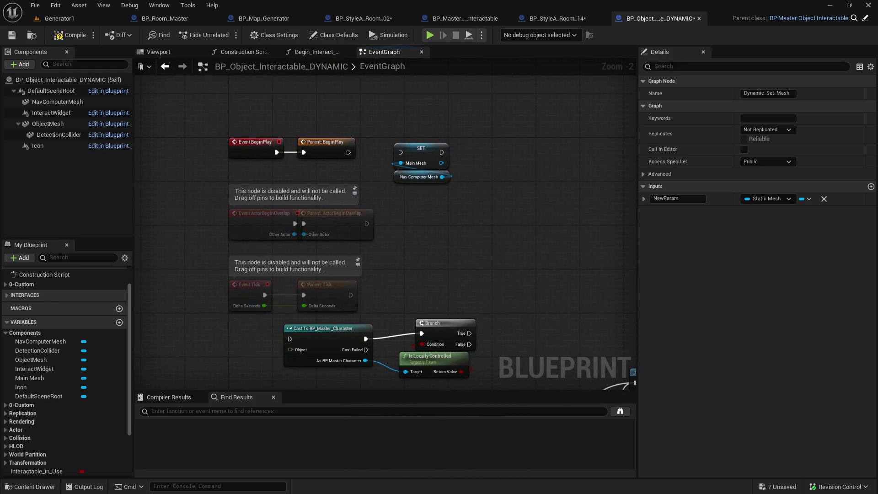
left_click_drag(262, 434, 284, 196)
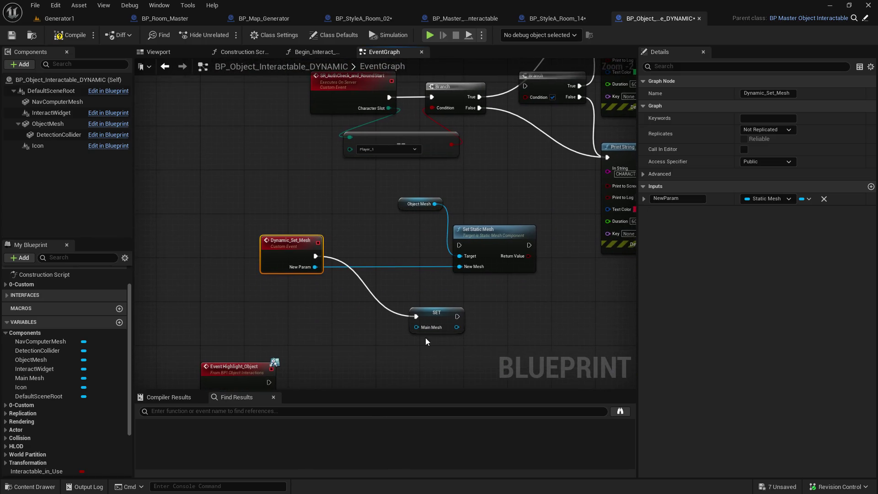
mouse_move(429, 316)
left_mouse_down()
mouse_move(358, 310)
mouse_move(398, 312)
left_mouse_up()
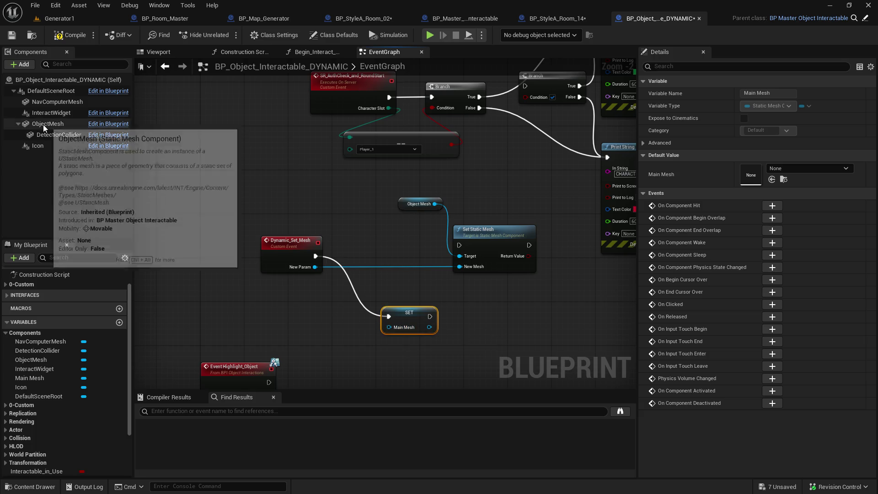
Drop NavComputerMesh into the graph and wire Parent: BeginPlay's exec into SET Main Mesh
mouse_move(259, 148)
left_mouse_down()
mouse_move(264, 362)
mouse_move(268, 320)
mouse_move(230, 98)
left_mouse_up()
mouse_move(42, 99)
left_mouse_down()
mouse_move(279, 280)
mouse_move(135, 121)
mouse_move(96, 103)
mouse_move(209, 116)
mouse_move(219, 192)
mouse_move(239, 240)
left_mouse_up()
mouse_move(54, 100)
left_mouse_down()
mouse_move(320, 181)
mouse_move(120, 114)
mouse_move(115, 100)
left_mouse_up()
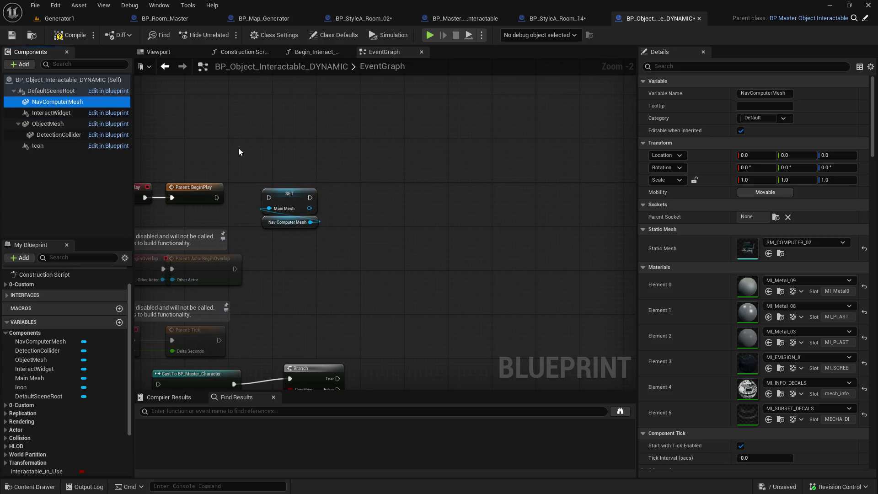
left_click_drag(217, 197, 272, 196)
mouse_move(296, 301)
left_mouse_down()
mouse_move(336, 281)
mouse_move(361, 247)
mouse_move(330, 255)
left_mouse_up()
Inspect the SET Main Mesh node and move it up toward Set Static Mesh
left_click(363, 246)
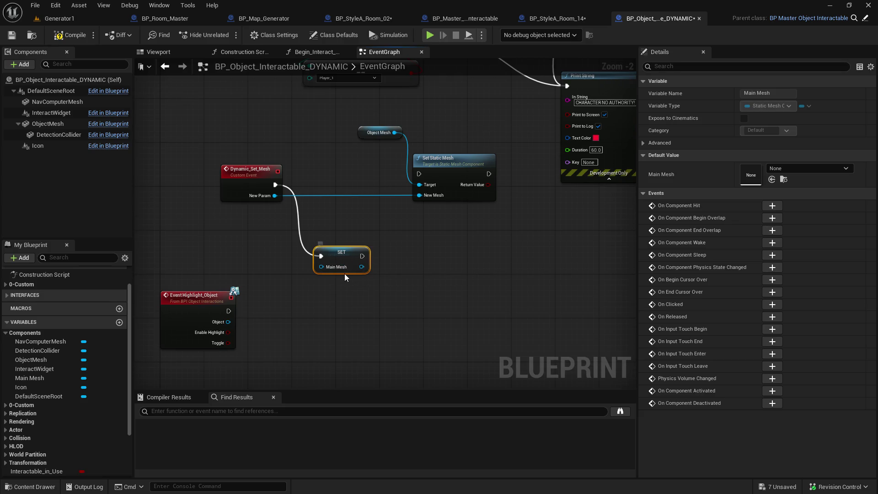
mouse_move(274, 188)
left_mouse_down()
mouse_move(285, 199)
mouse_move(451, 248)
left_mouse_up()
left_click(348, 208)
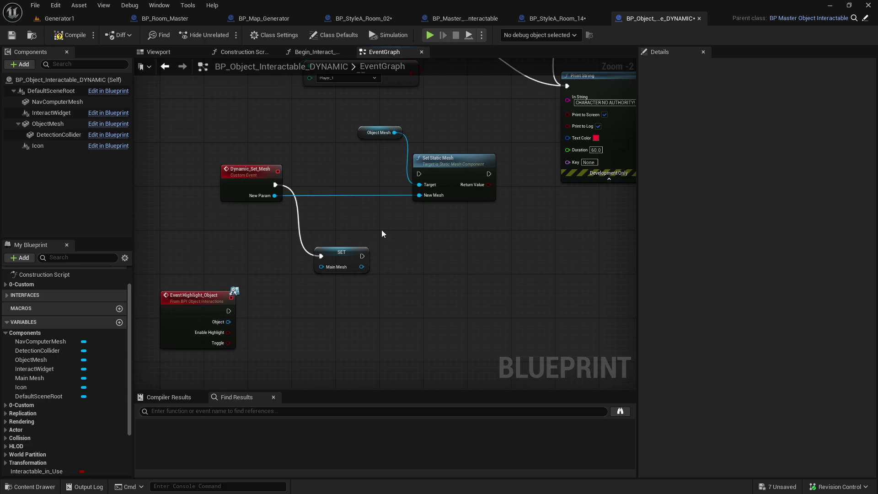
left_click_drag(338, 262, 371, 223)
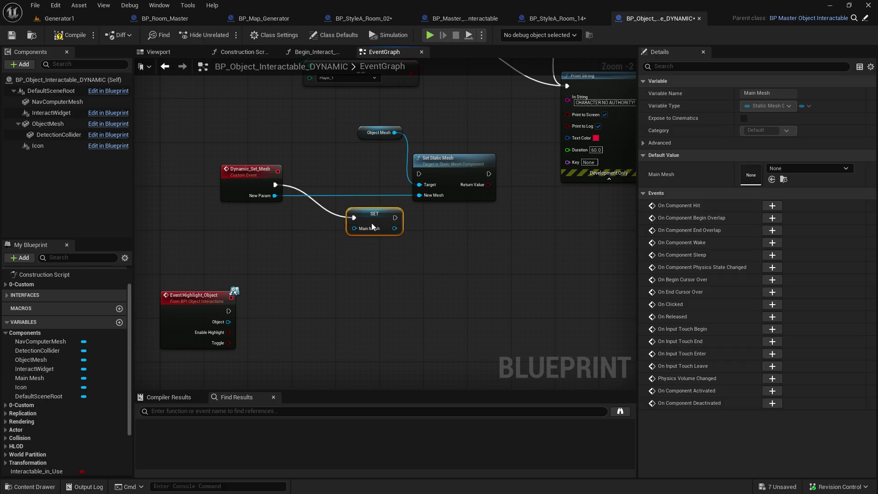
Add a NavComputerMesh reference with a Set Static Mesh node chained after the Main Mesh setter
left_click(69, 101)
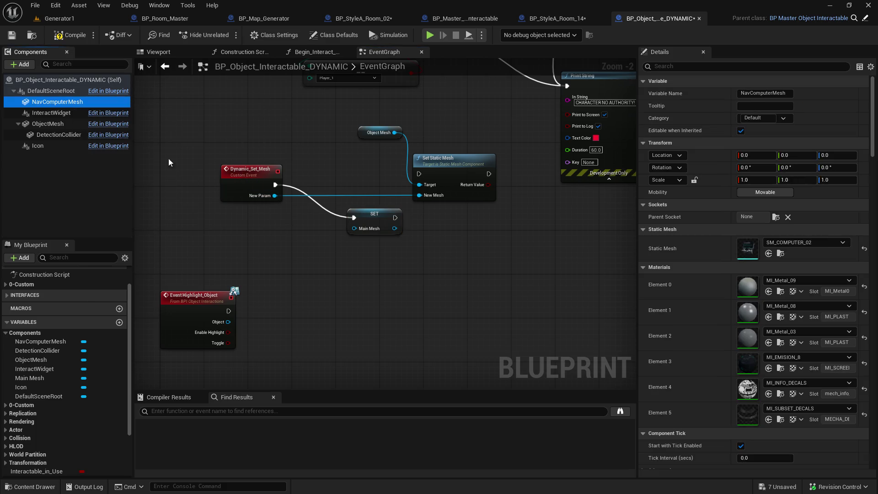
mouse_move(73, 105)
left_mouse_down()
mouse_move(390, 272)
mouse_move(471, 238)
left_mouse_up()
type("set sty")
key("BackSpace")
type("at")
left_click(525, 295)
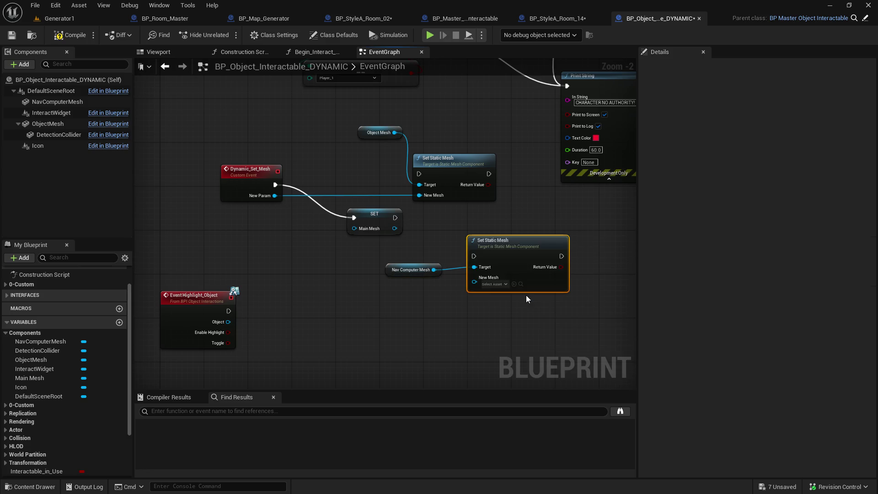
left_click_drag(395, 218, 474, 254)
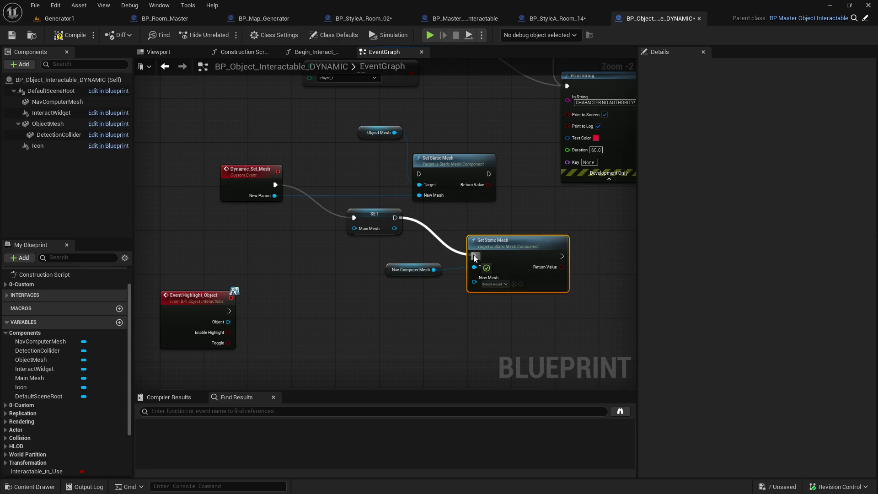
left_click(334, 209)
Delete the old SET Main Mesh node, feed New Param into the Nav Computer Mesh setter, then compile and save
left_click(364, 231)
key("Delete")
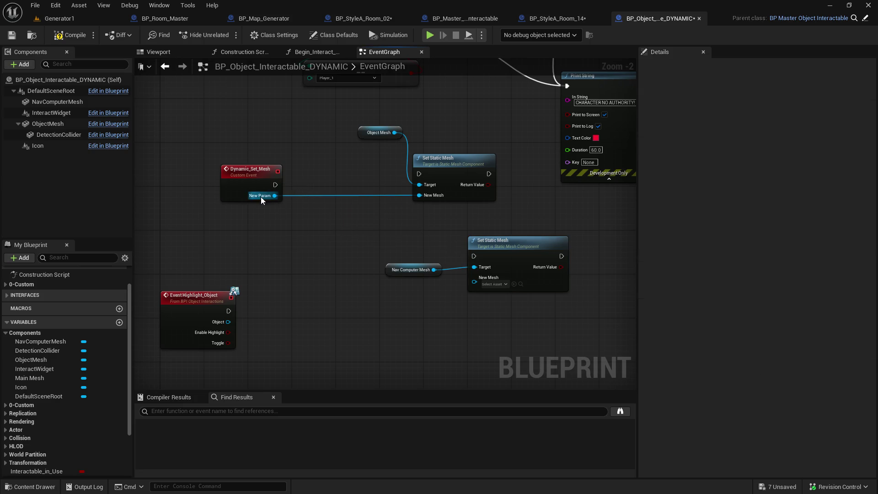
left_click_drag(275, 197, 474, 280)
left_click(420, 195, "alt")
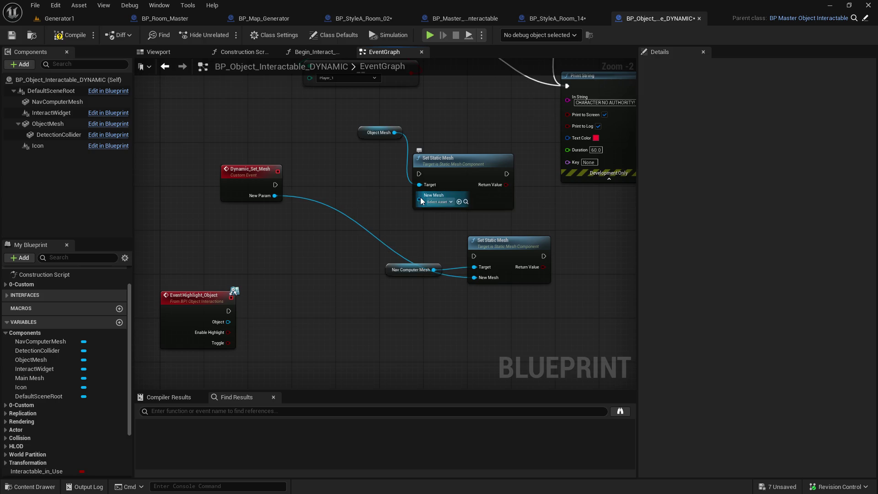
left_click_drag(431, 158, 426, 114)
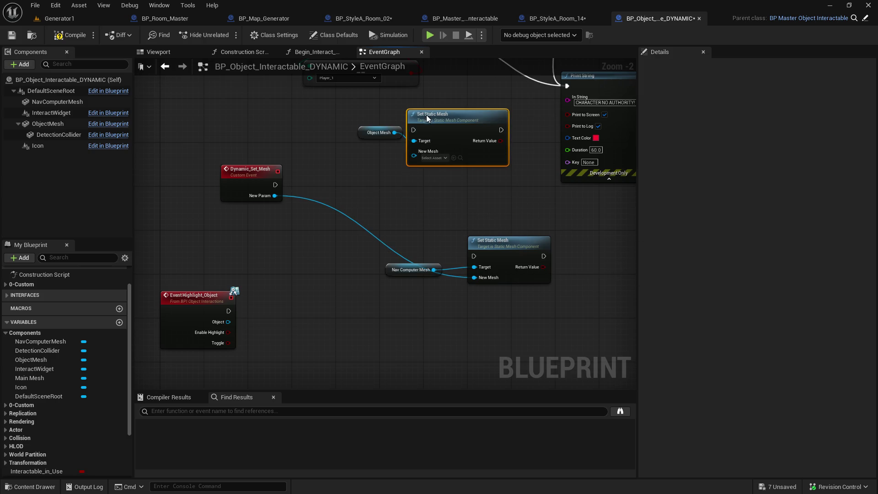
left_click_drag(369, 202, 493, 293)
left_click_drag(509, 244, 404, 207)
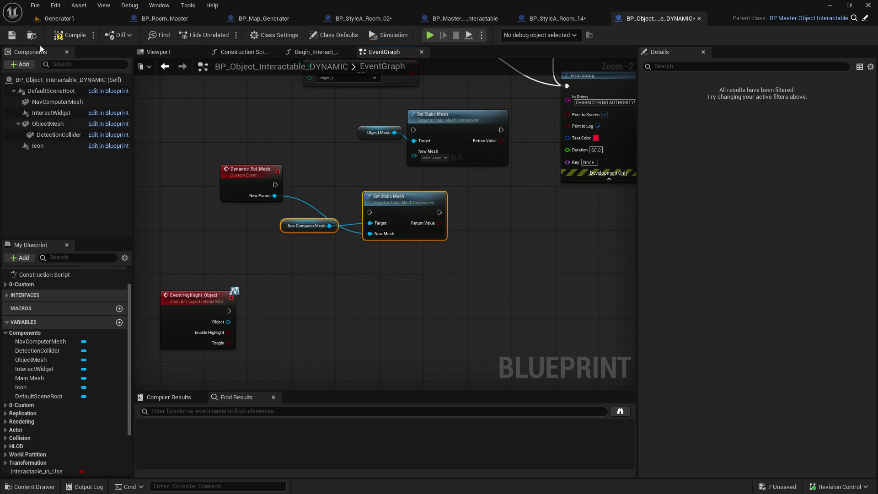
left_click(13, 41)
Connect Dynamic_Set_Mesh to the Nav Computer Mesh setter and add a Set Static Mesh for Main Mesh
mouse_move(255, 176)
left_mouse_down()
mouse_move(265, 181)
mouse_move(205, 176)
mouse_move(317, 215)
mouse_move(368, 213)
left_mouse_up()
left_click(370, 298)
left_click(26, 378)
mouse_move(27, 377)
left_mouse_down()
mouse_move(323, 273)
mouse_move(397, 274)
left_mouse_up()
type("set static")
key("Return")
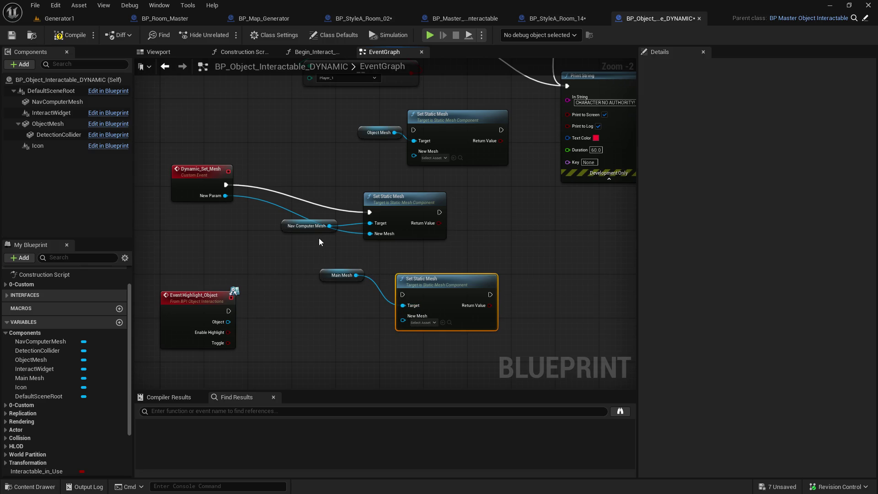
Feed New Param into the Main Mesh setter and route Dynamic_Set_Mesh's exec flow into it
left_click_drag(291, 227, 307, 216)
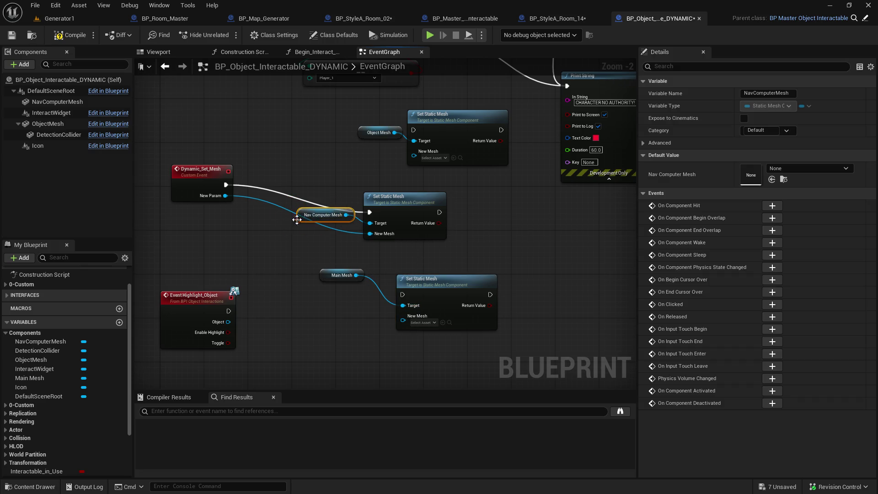
left_click_drag(225, 195, 404, 322)
mouse_move(395, 213)
left_mouse_down()
mouse_move(468, 208)
mouse_move(498, 223)
left_mouse_up()
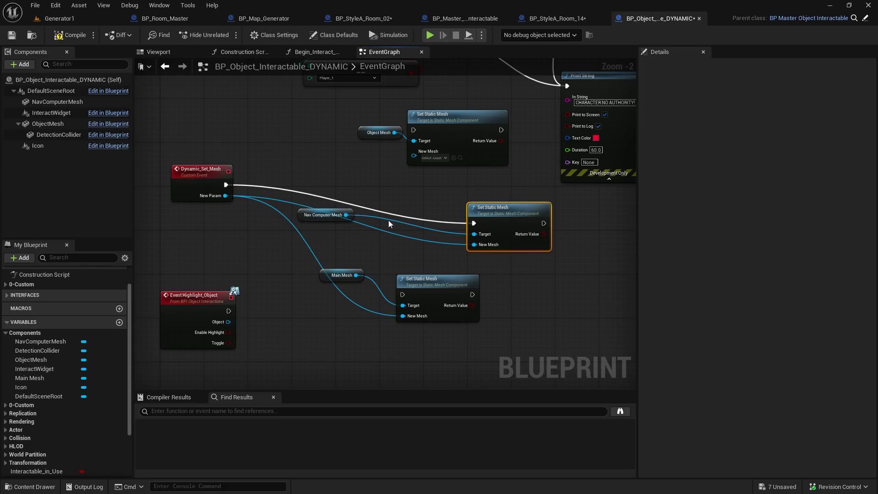
left_click_drag(224, 185, 400, 295)
mouse_move(375, 183)
left_mouse_down()
mouse_move(374, 375)
mouse_move(413, 141)
left_mouse_up()
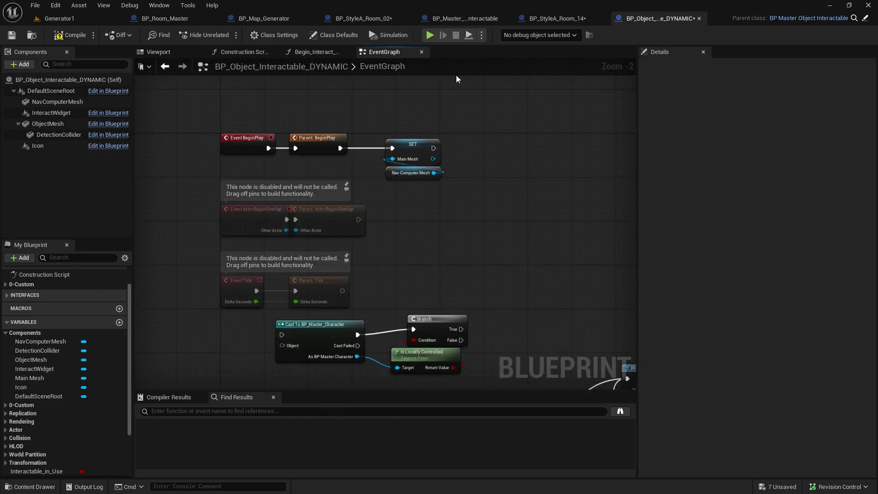
left_click(406, 176)
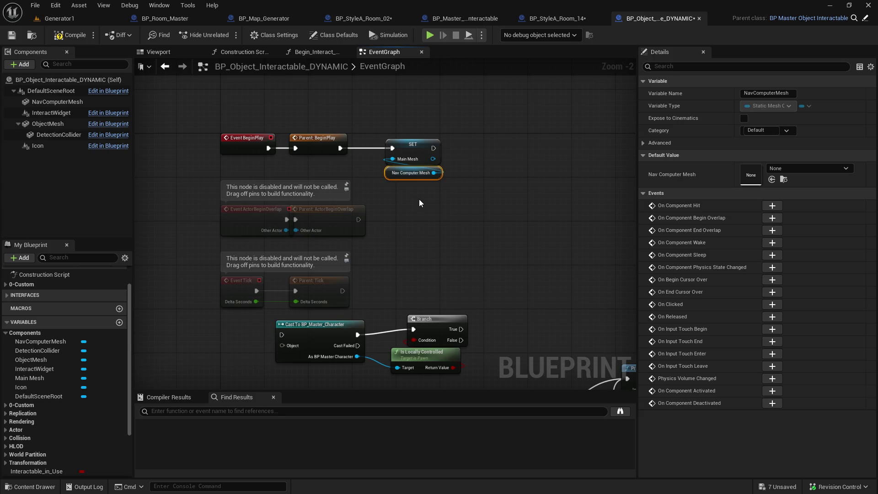
left_click(63, 102)
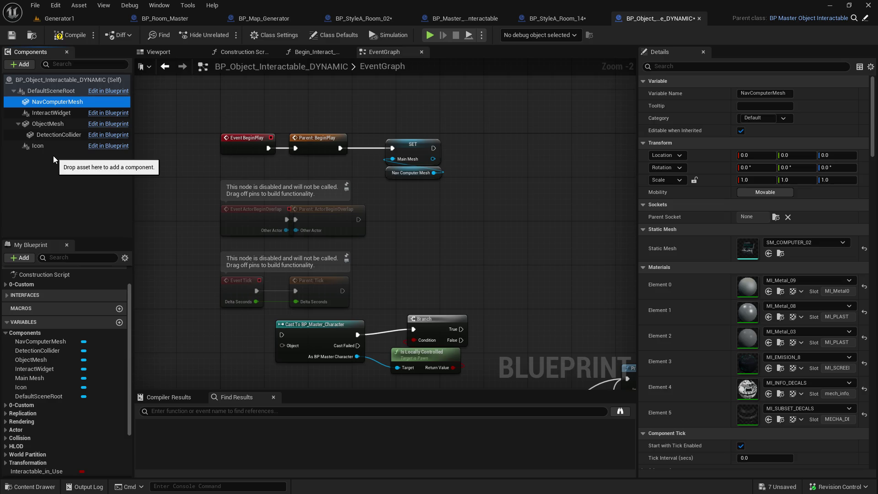
left_click(46, 125)
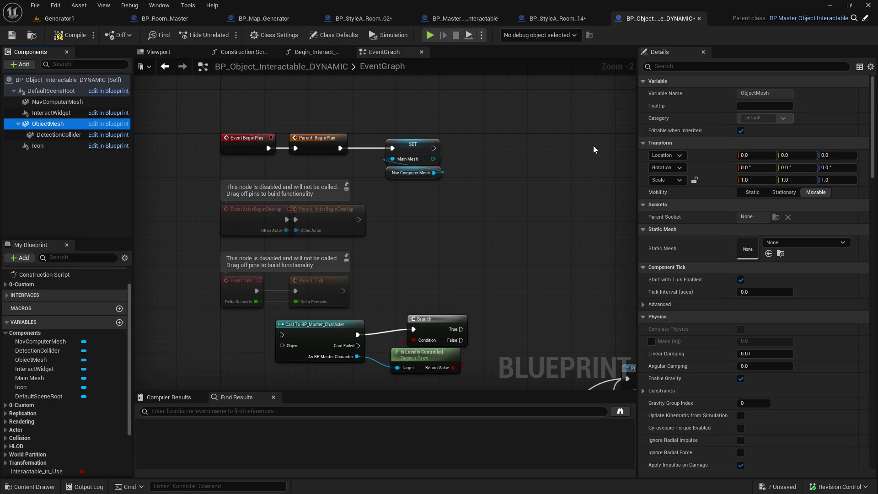
scroll(754, 274, "down", 15)
scroll(754, 275, "up", 15)
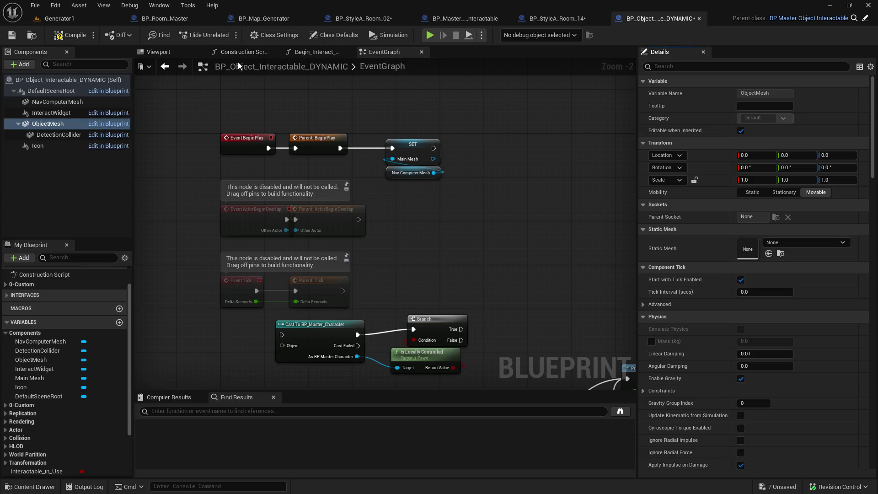
left_click(52, 101)
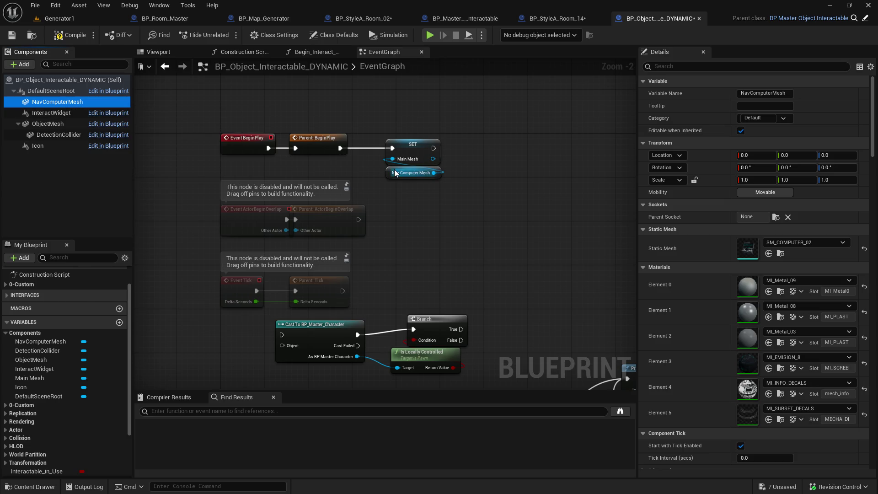
mouse_move(410, 267)
left_mouse_down()
mouse_move(329, 220)
mouse_move(315, 261)
mouse_move(319, 216)
mouse_move(322, 336)
mouse_move(254, 200)
mouse_move(260, 173)
mouse_move(262, 187)
left_mouse_up()
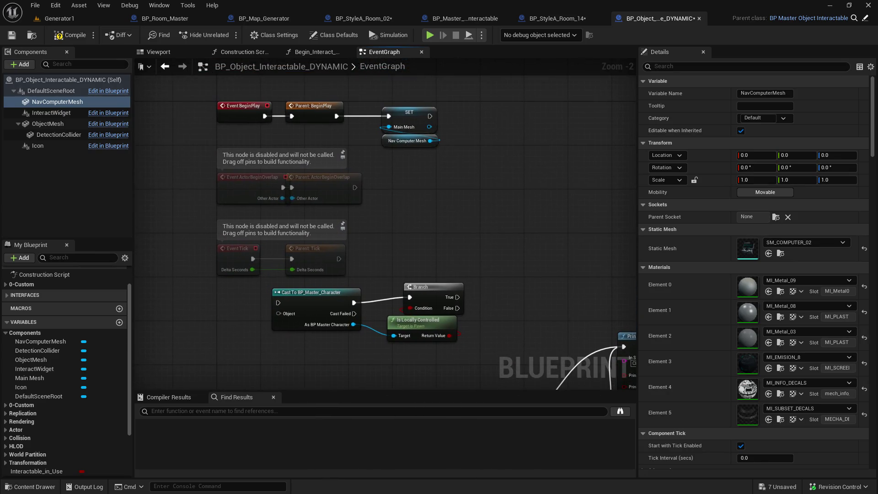
Detach Dynamic_Set_Mesh from the Main Mesh setter and move the Nav Computer Mesh nodes beside the event
mouse_move(262, 187)
left_mouse_down()
mouse_move(247, 138)
mouse_move(165, 19)
left_mouse_up()
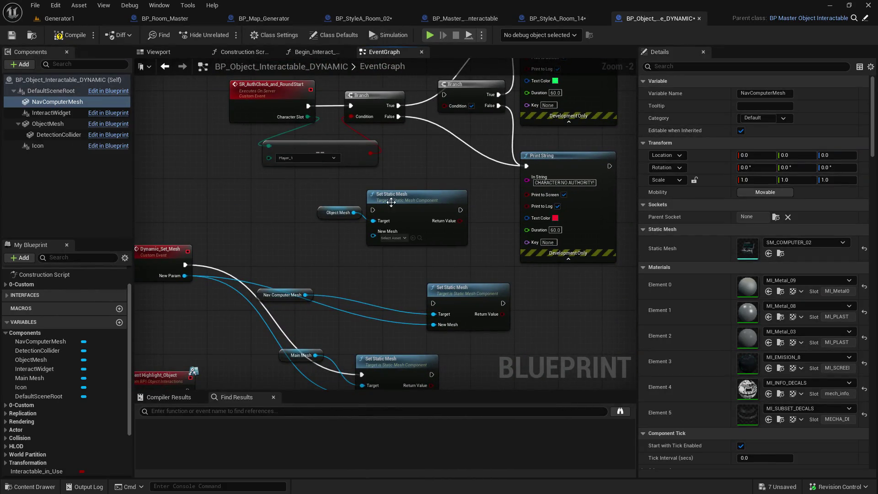
left_click_drag(398, 289, 429, 238)
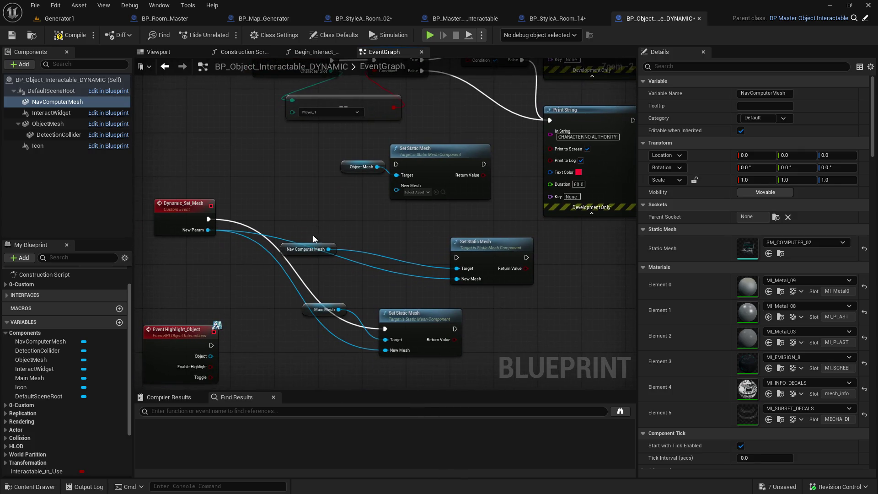
left_click(208, 219, "alt")
left_click_drag(291, 244, 393, 241)
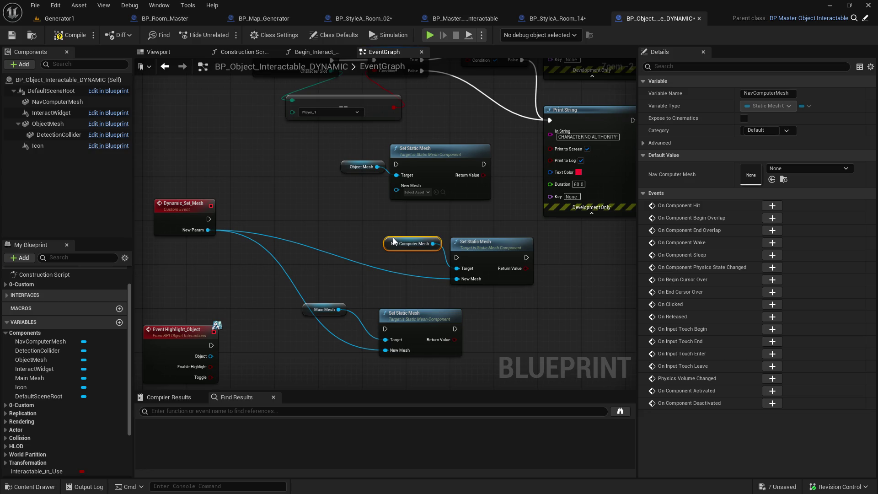
left_click_drag(394, 241, 372, 247)
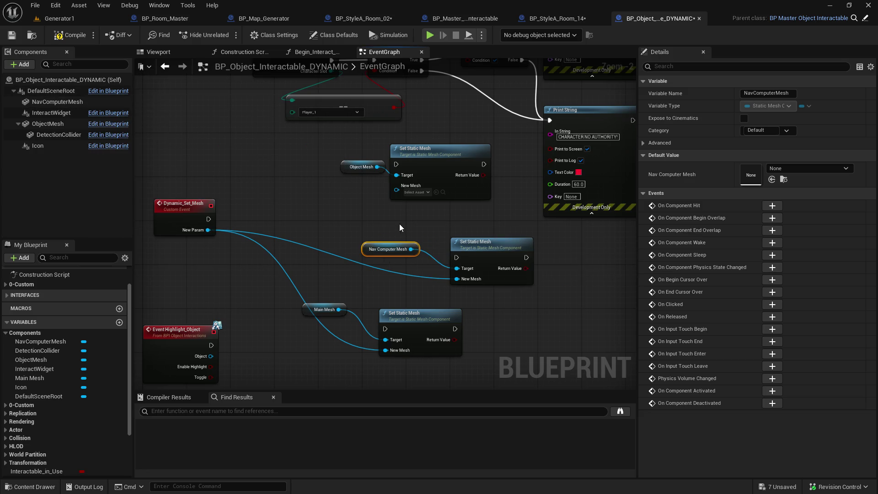
left_click(486, 249, "ctrl")
mouse_move(487, 249)
left_mouse_down()
mouse_move(315, 208)
mouse_move(327, 204)
left_mouse_up()
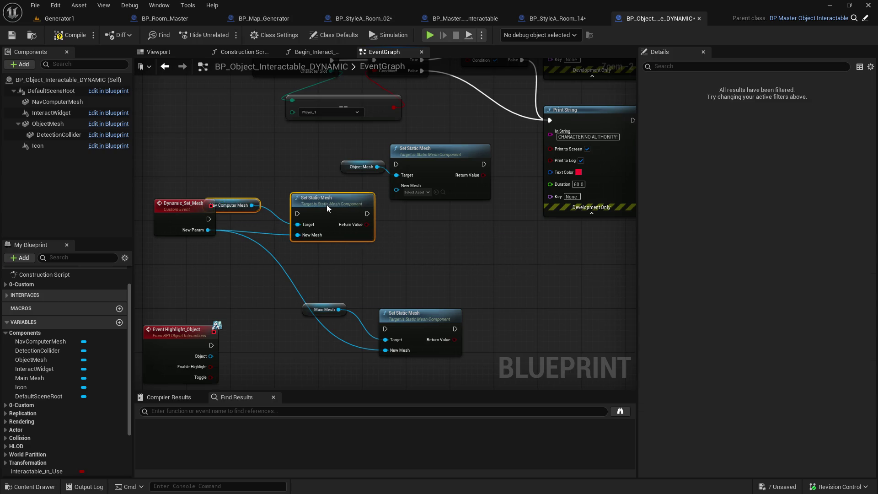
left_click(254, 222)
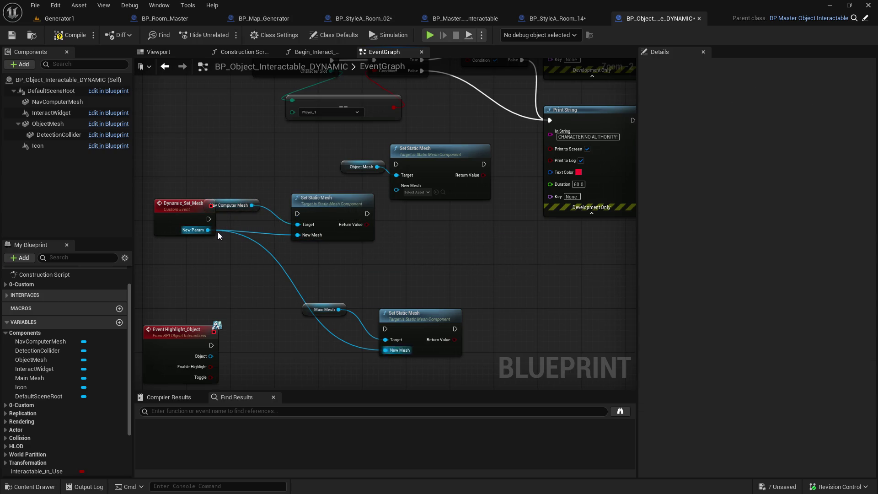
Unlink New Param from Main Mesh, run Dynamic_Set_Mesh into the Nav Computer Mesh setter, and open Generator1
left_click(385, 349, "alt")
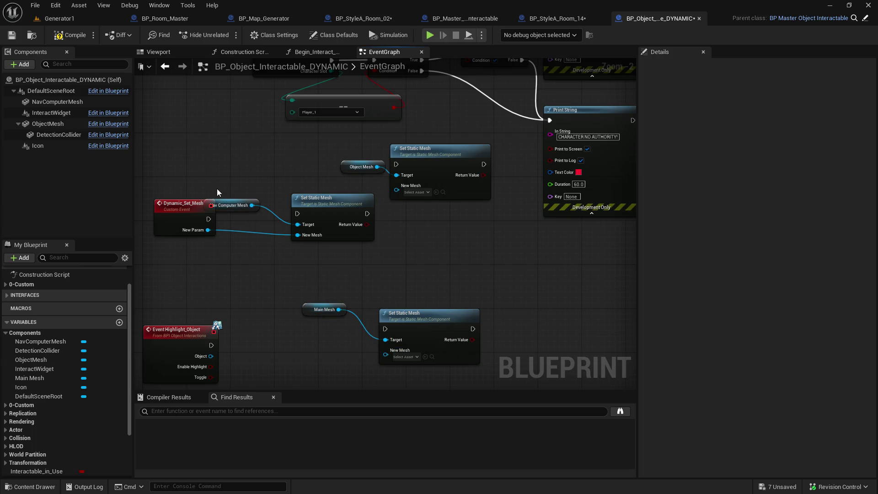
left_click_drag(208, 219, 298, 214)
left_click(76, 18)
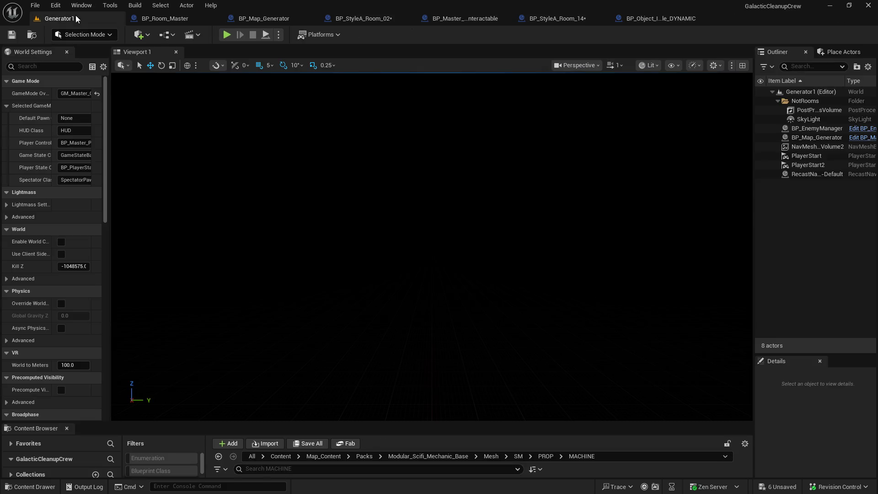
Play-test Generator1 in the editor to check the spawned dynamic interactables, then stop the session
left_click(223, 36)
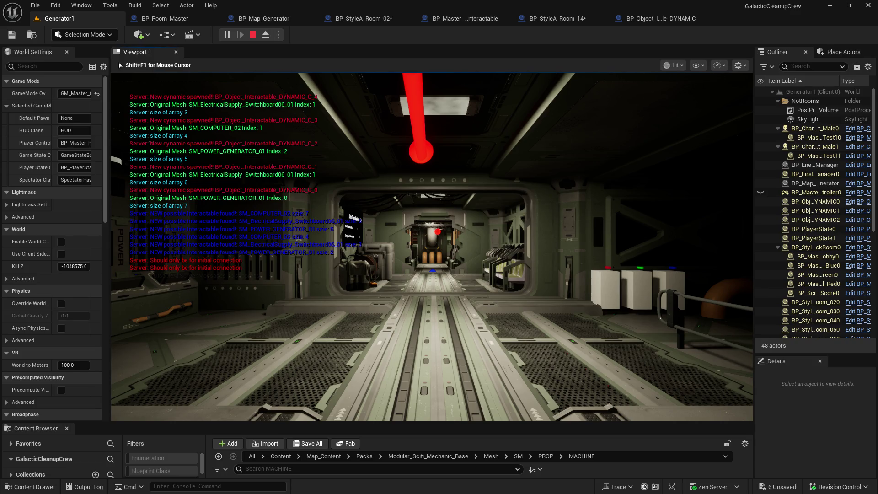
key("Escape")
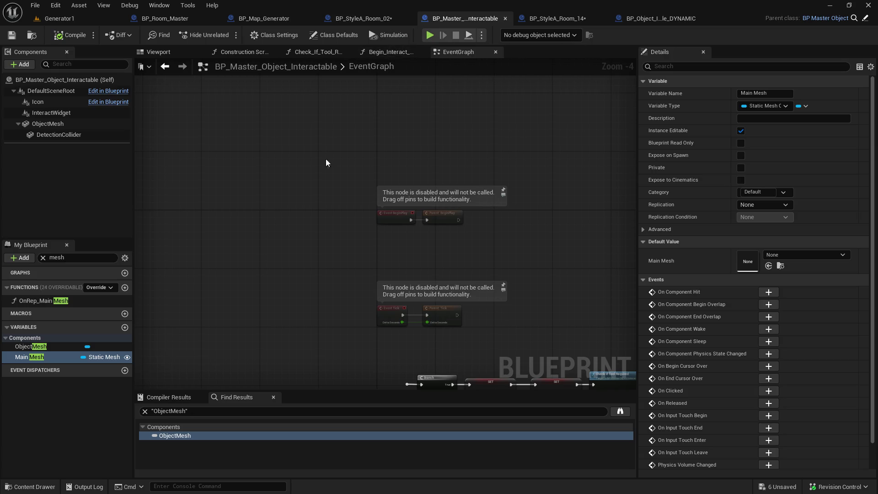
Zoom in on the Set Overlay Material nodes, then view BP_Object_Interactable_DYNAMIC's mesh-setting logic
mouse_move(412, 229)
left_mouse_down()
mouse_move(304, 229)
mouse_move(557, 246)
mouse_move(175, 253)
mouse_move(380, 216)
left_mouse_up()
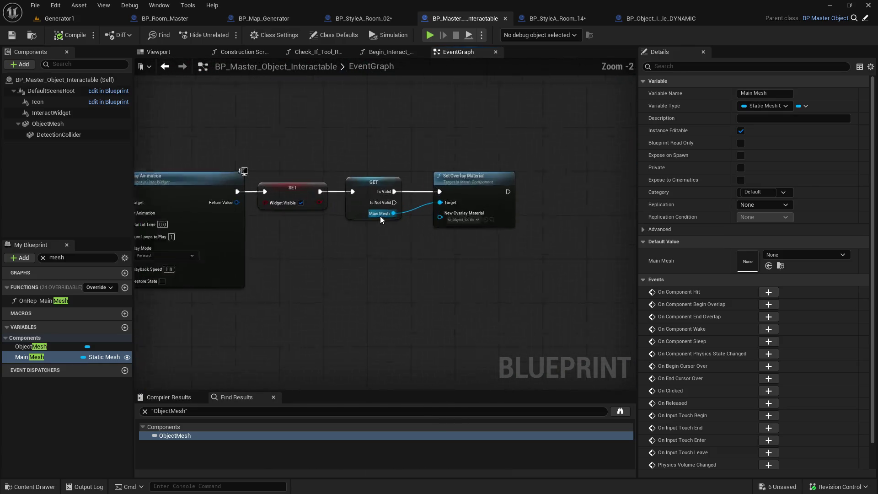
scroll(379, 215, "up", 4)
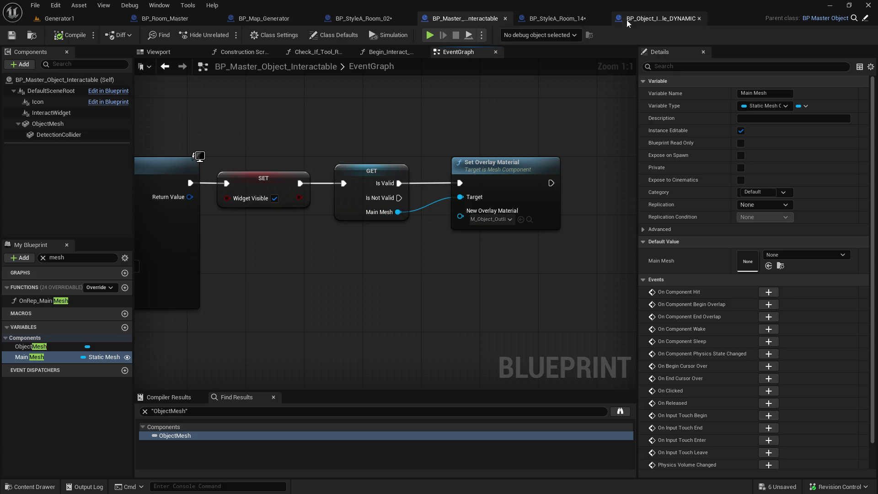
left_click(651, 20)
mouse_move(278, 288)
left_mouse_down()
mouse_move(361, 288)
mouse_move(335, 275)
mouse_move(334, 256)
mouse_move(191, 103)
left_mouse_up()
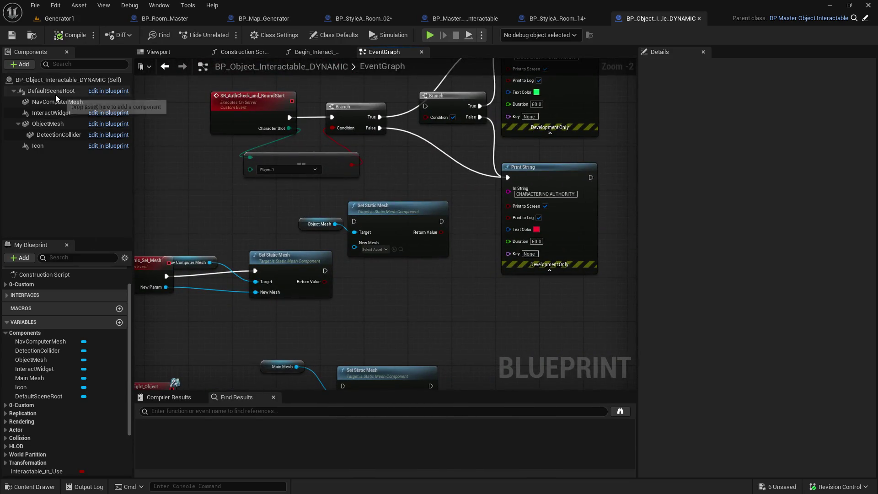
Move the Nav Computer Mesh getter up off Dynamic_Set_Mesh and play Generator1 again
mouse_move(368, 338)
left_mouse_down()
mouse_move(419, 251)
mouse_move(427, 208)
mouse_move(467, 206)
mouse_move(466, 265)
mouse_move(478, 292)
left_mouse_up()
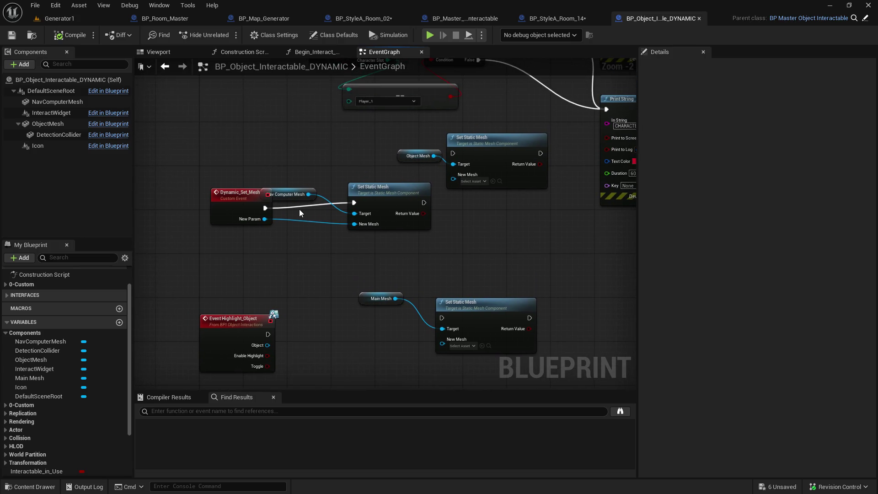
left_click_drag(279, 191, 306, 168)
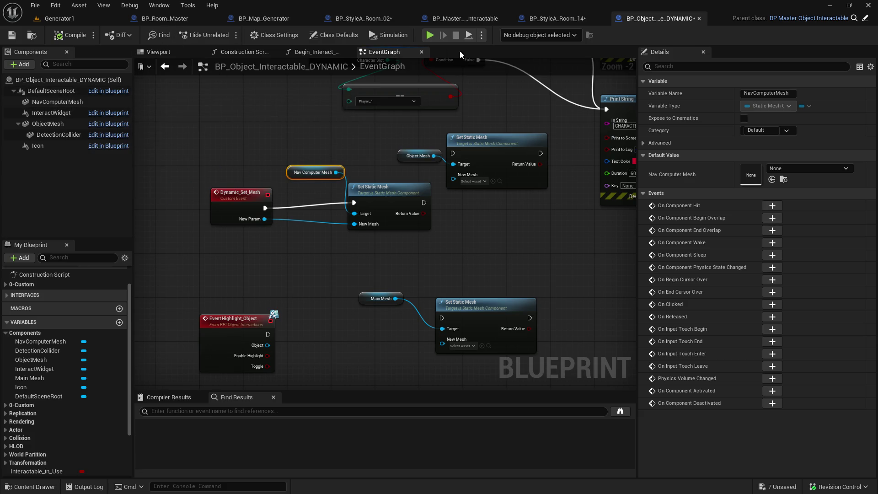
left_click(54, 20)
left_click(226, 35)
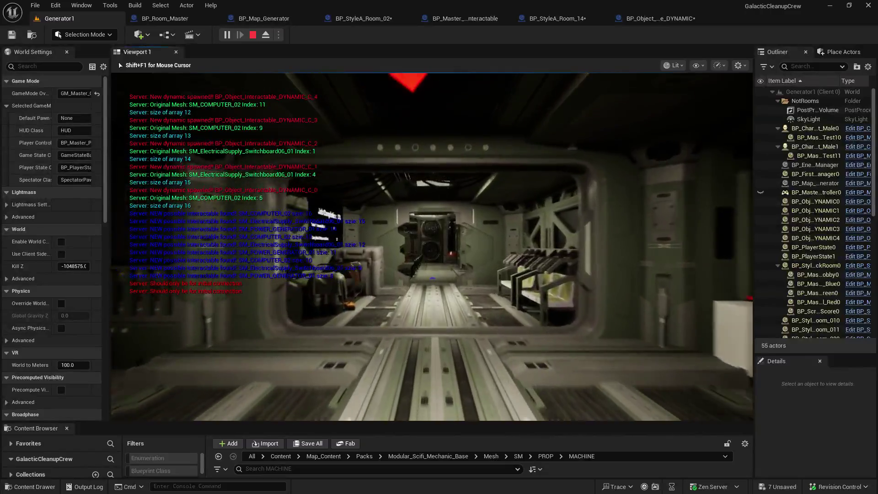
Walk through the corridors and dark room to the railed console room, then stop play
key("w")
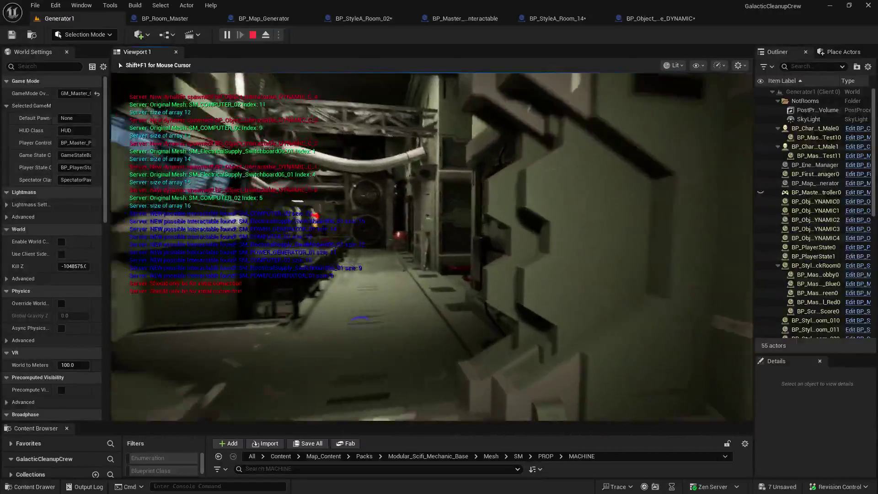
key("w")
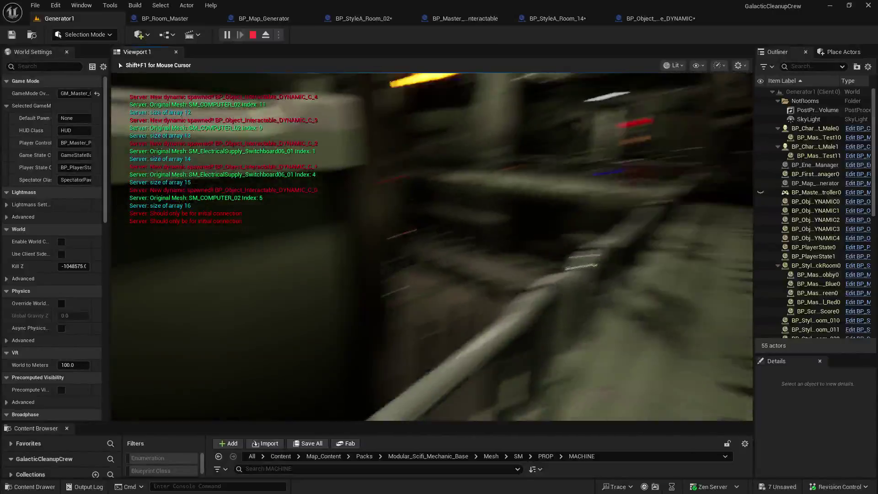
key("w")
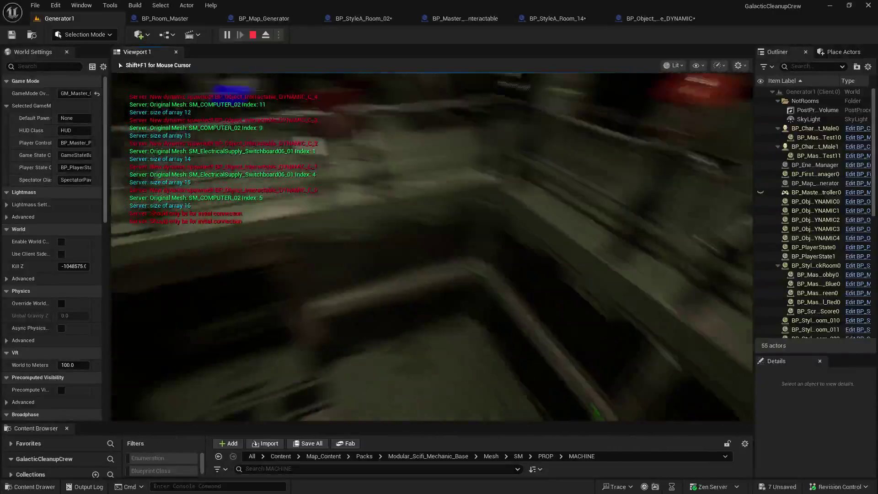
key("w")
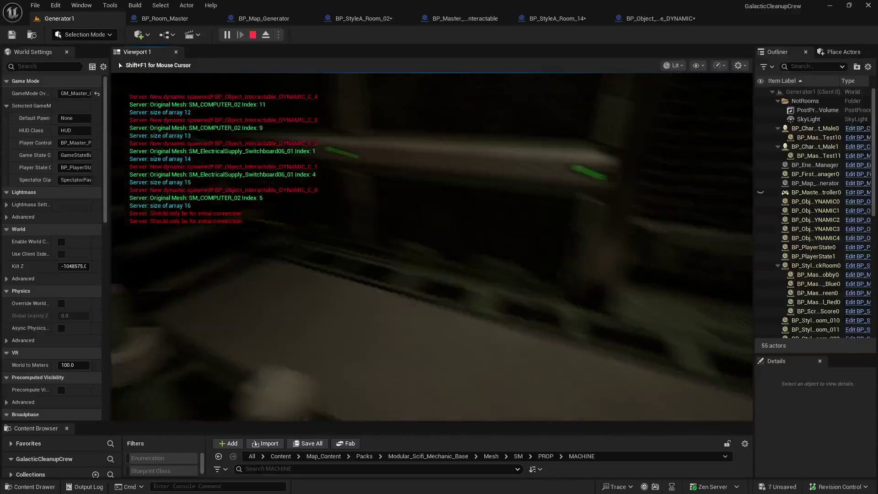
key("w")
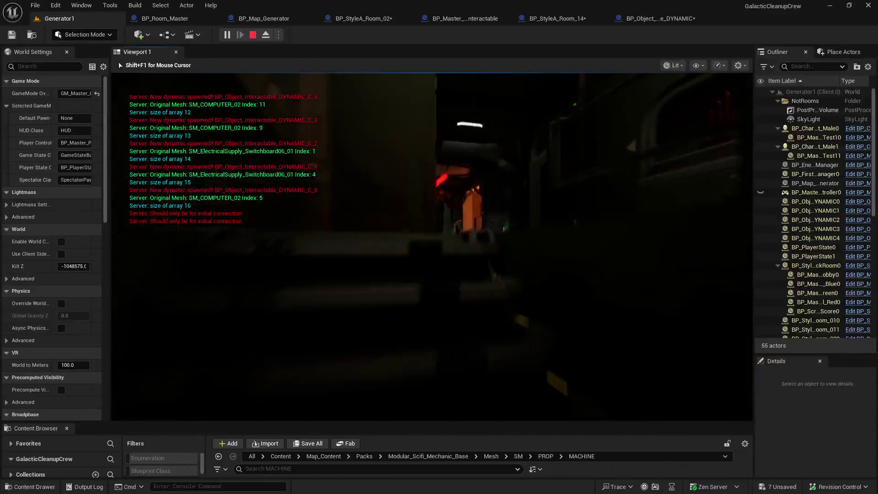
key("w")
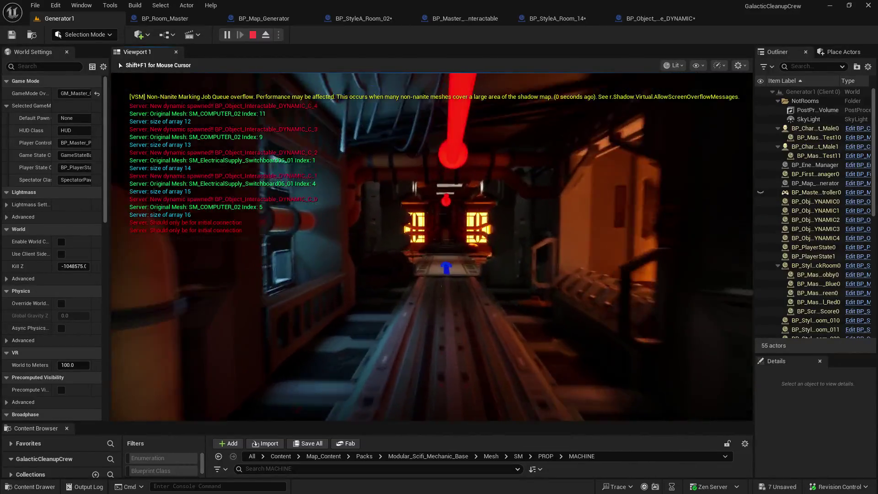
key("w")
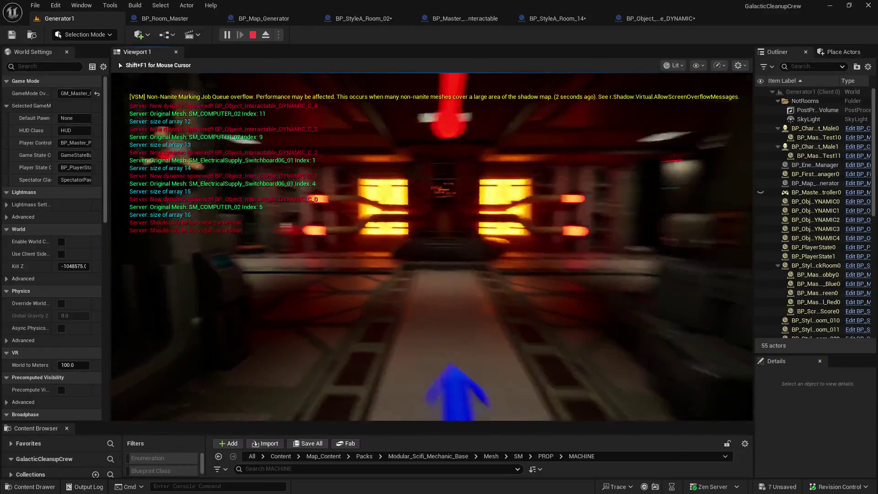
key("w")
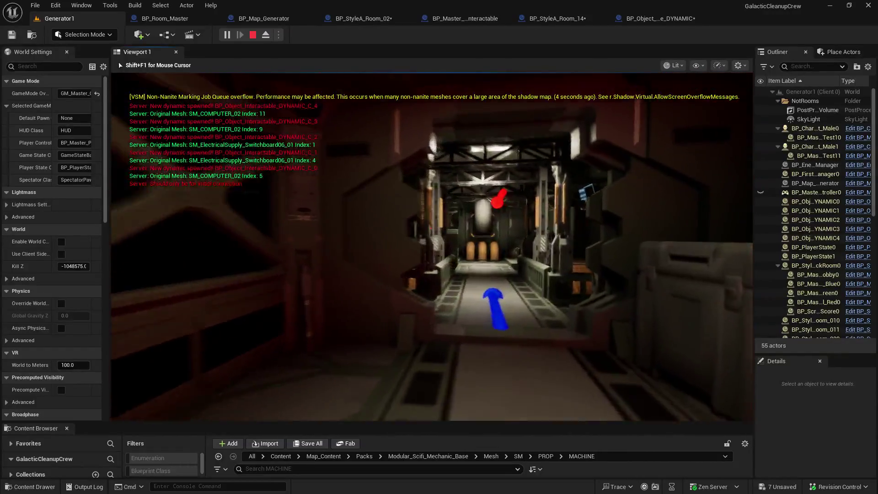
key("w")
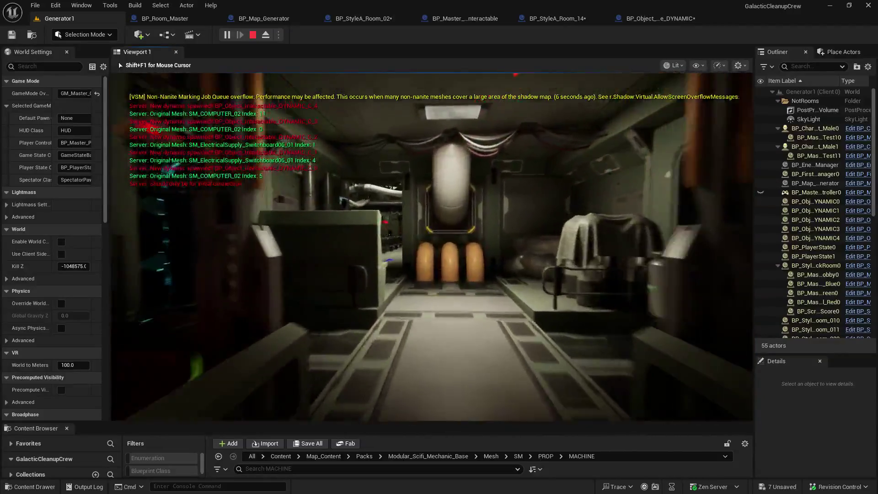
key("w")
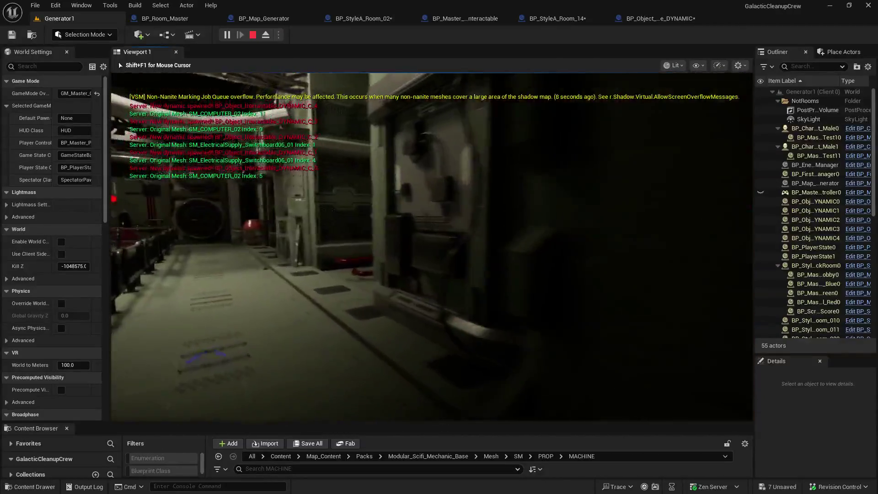
key("w")
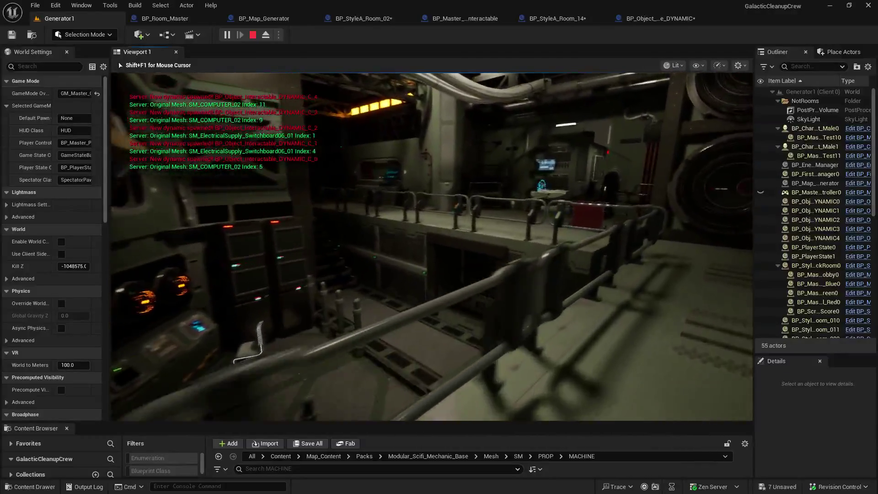
key("w")
key("w")
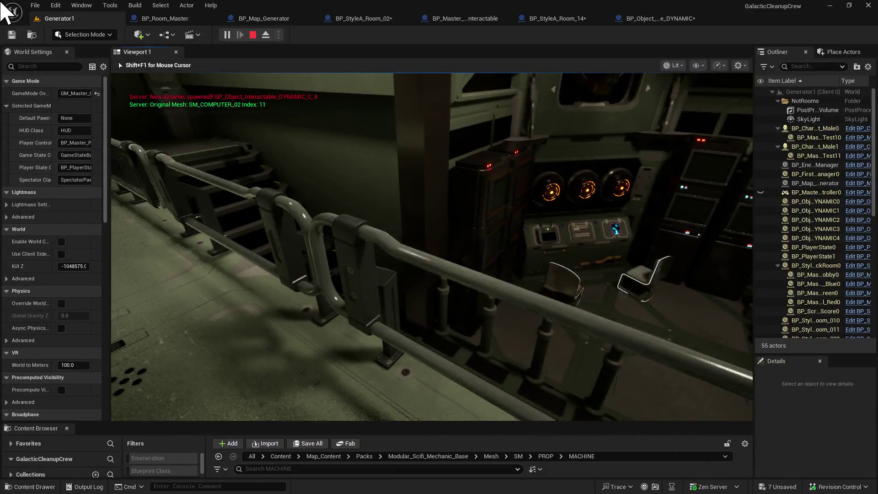
key("Escape")
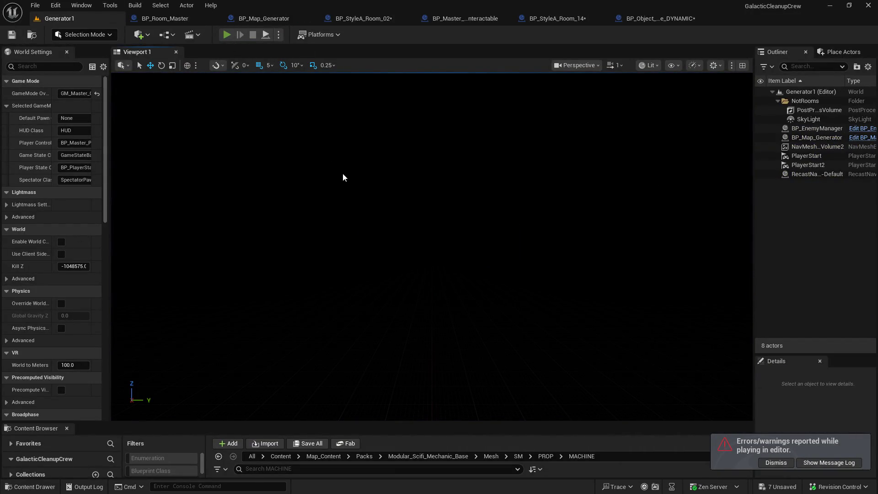
Restart a Play-In-Editor session with Alt+P
key("alt+p")
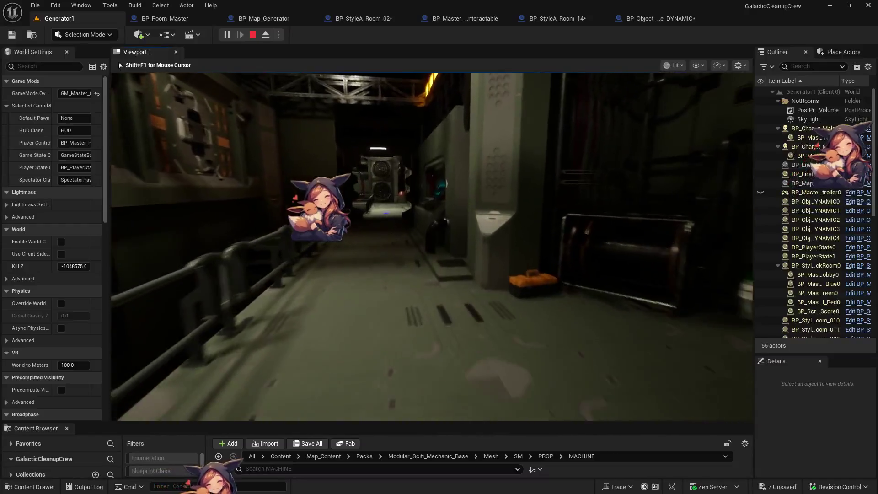
Interact with the glowing console to score a point, then stop the play session
key("e")
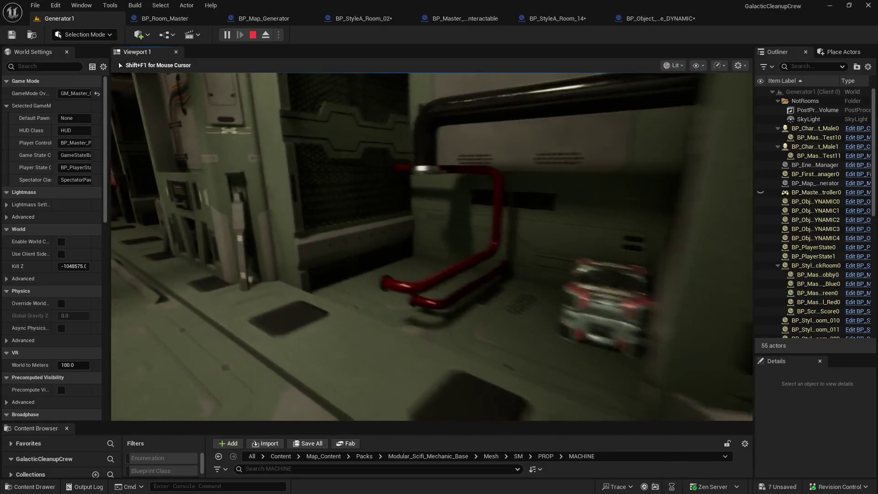
key("Escape")
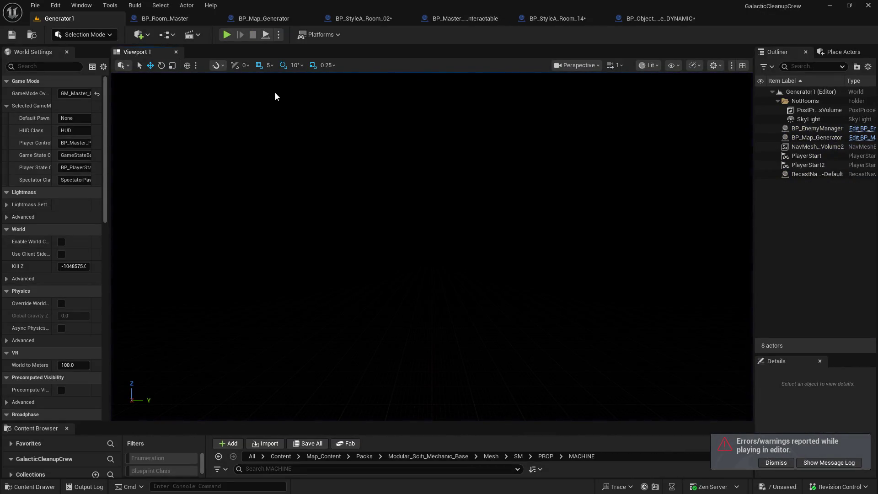
Restart play of the level, then open BP_StyleA_Room_14's 3D viewport preview
left_click(222, 38)
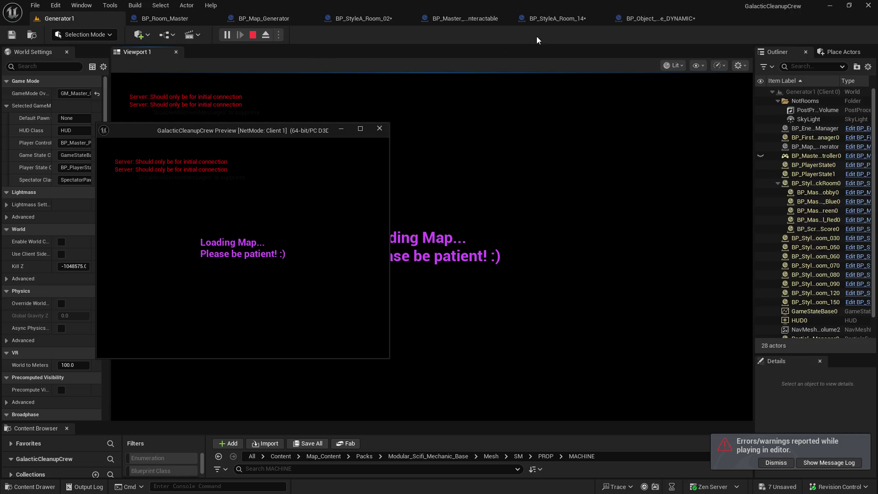
left_click(552, 22)
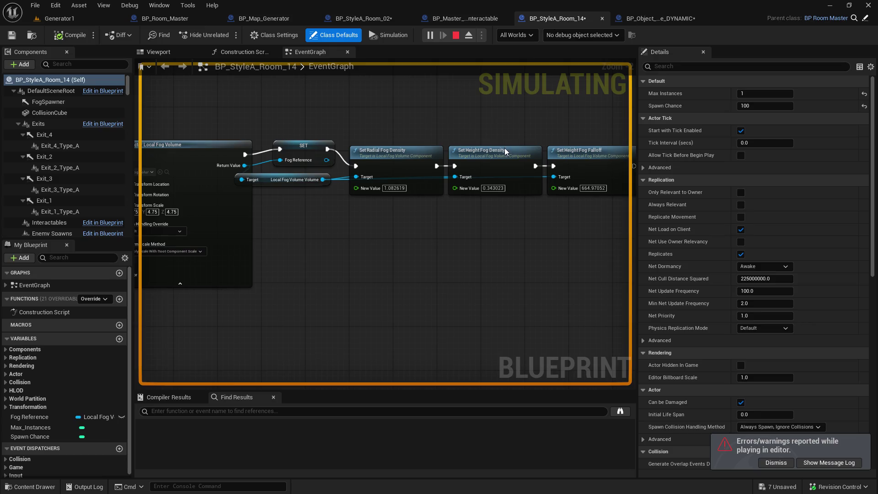
left_click(177, 50)
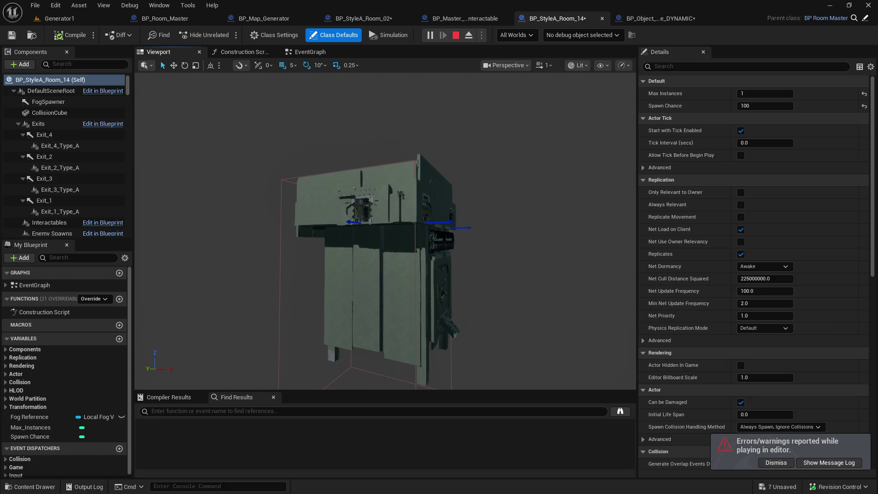
Zoom into the room preview, select the power generator mesh, then return to Generator1
scroll(385, 231, "up", 5)
scroll(384, 231, "up", 2)
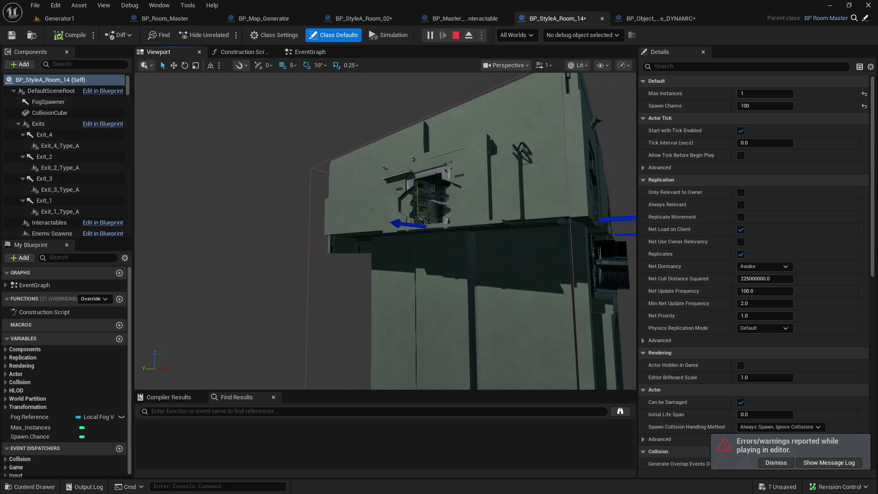
scroll(385, 231, "up", 8)
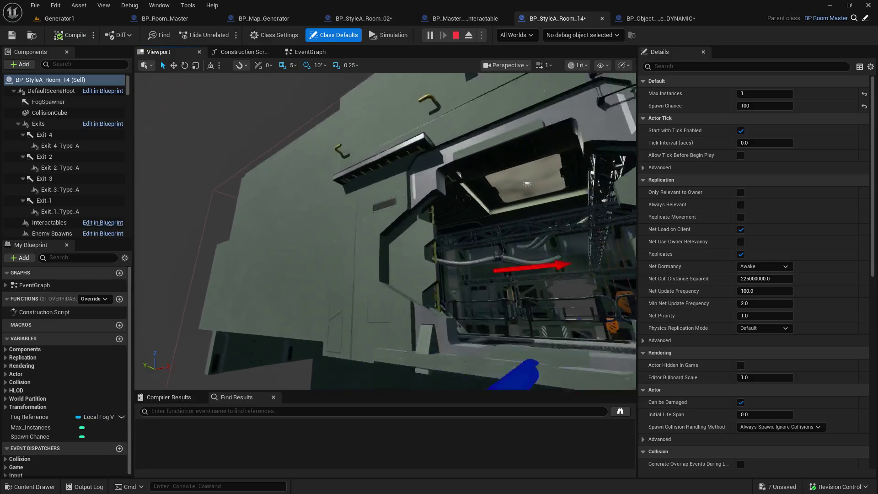
scroll(385, 230, "up", 8)
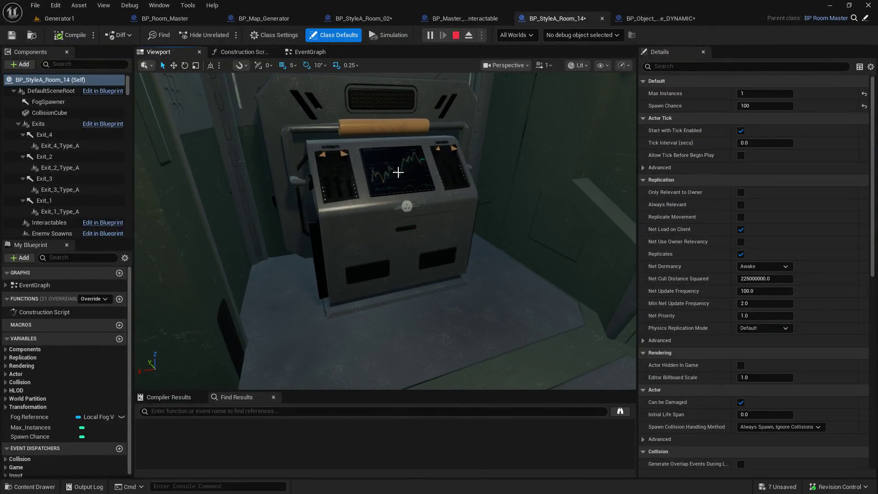
left_click(402, 172)
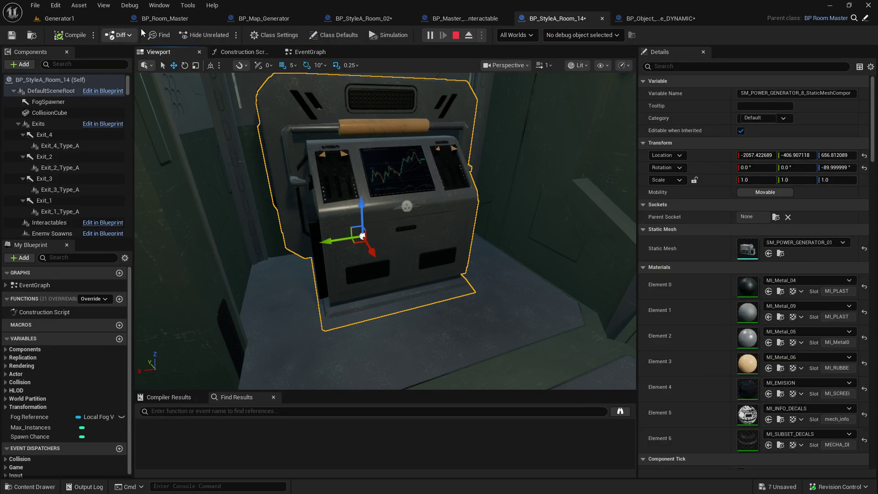
left_click(99, 24)
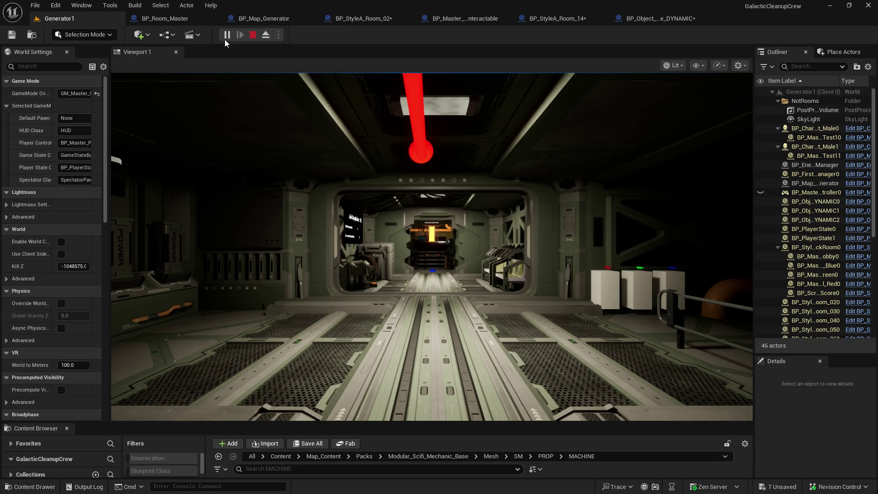
Stop the session and replay Generator1 twice to regenerate the map, then stop play
key("Escape")
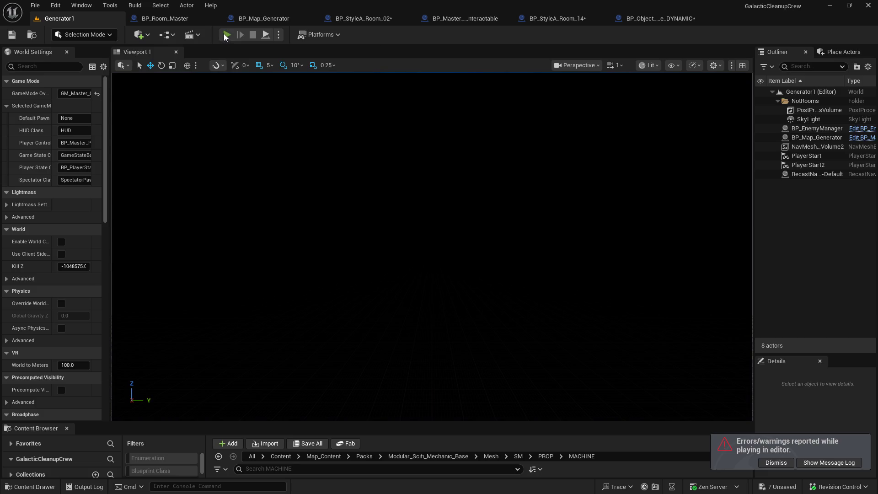
left_click(225, 34)
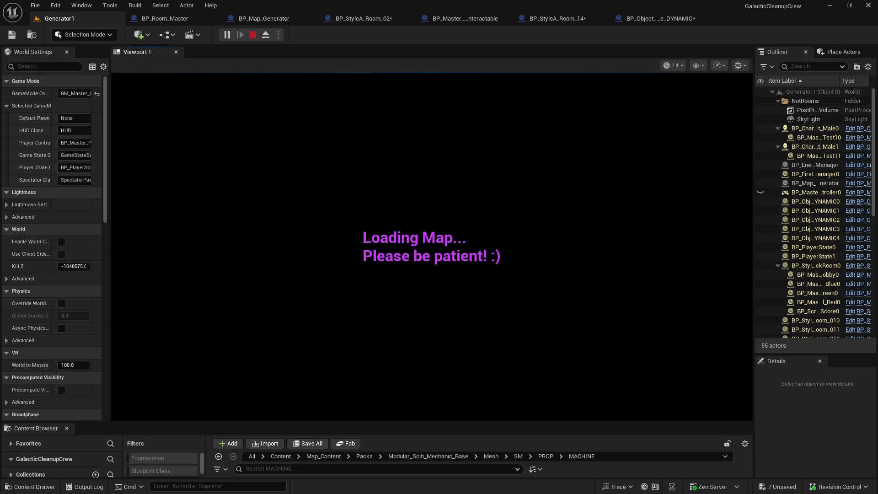
key("Escape")
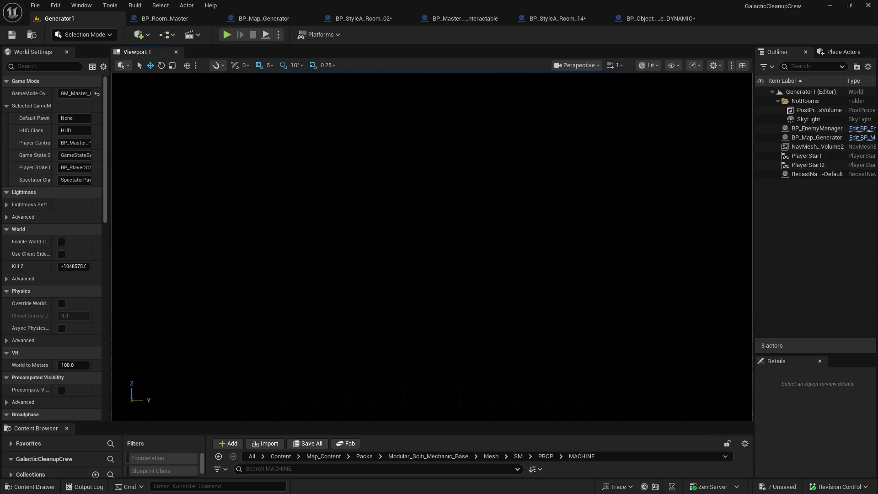
left_click(226, 35)
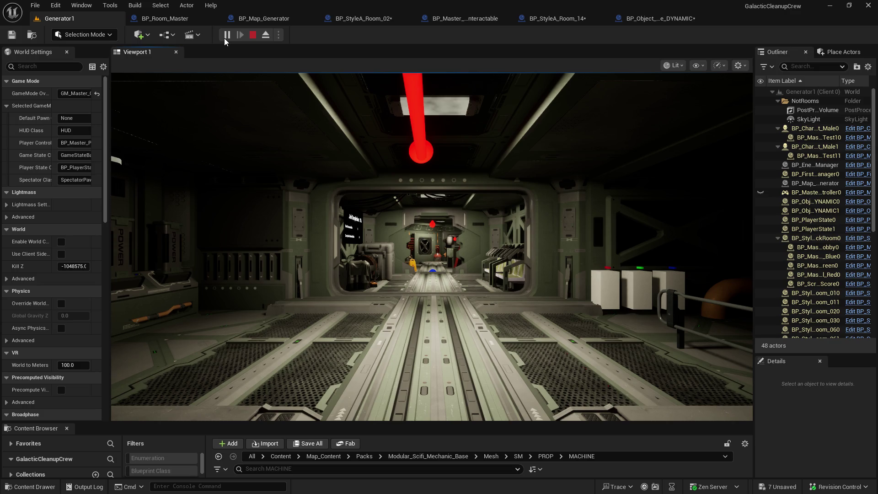
key("Escape")
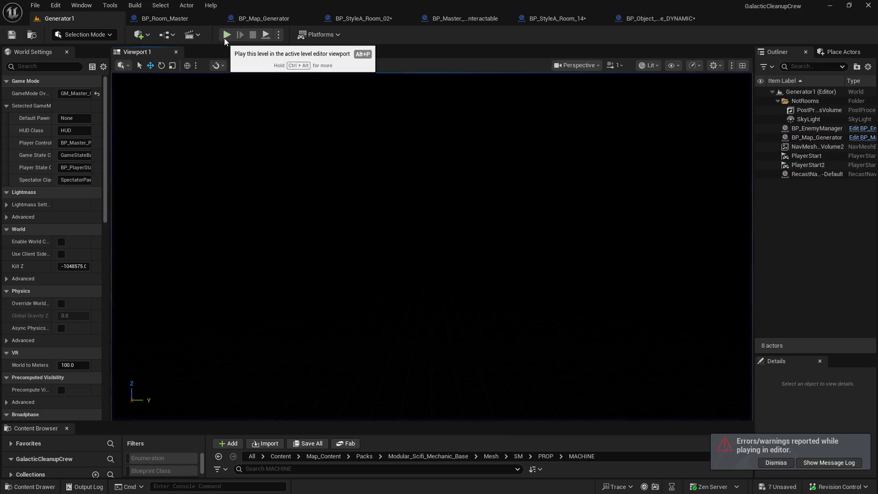
Play with Alt+P, free the mouse with Shift+F1, then stop and replay to regenerate, finally stopping
key("alt+p")
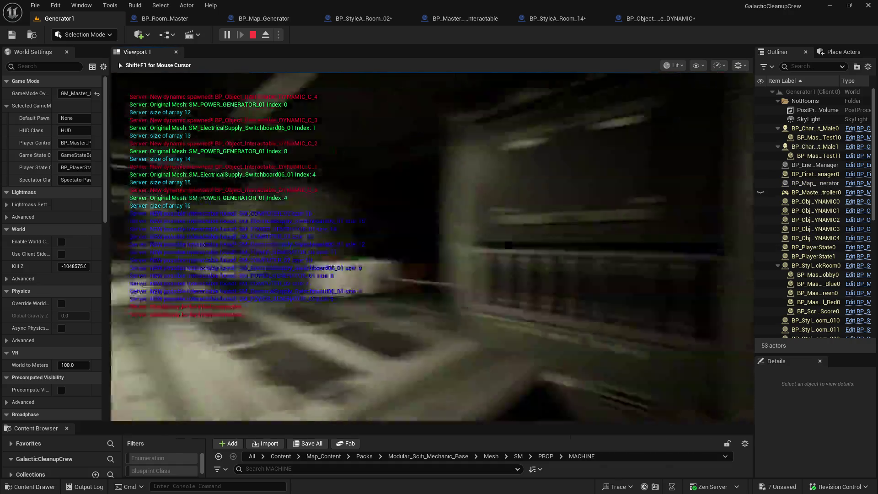
key("shift+F1")
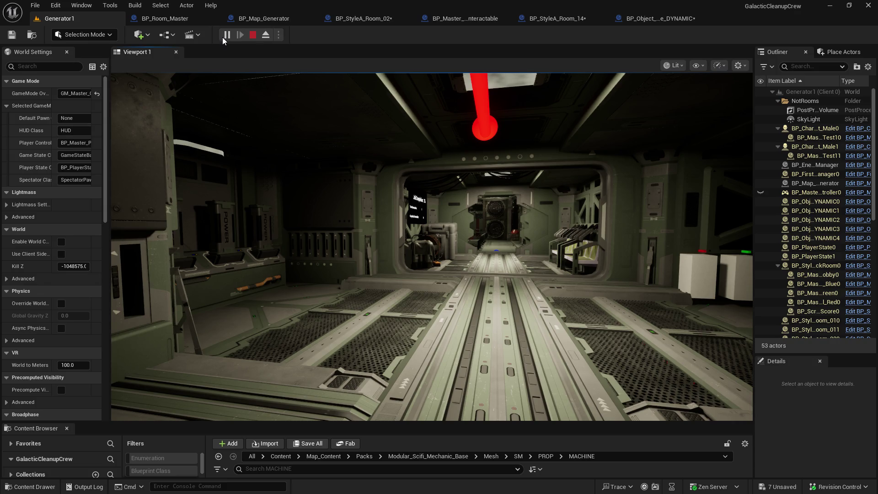
key("Escape")
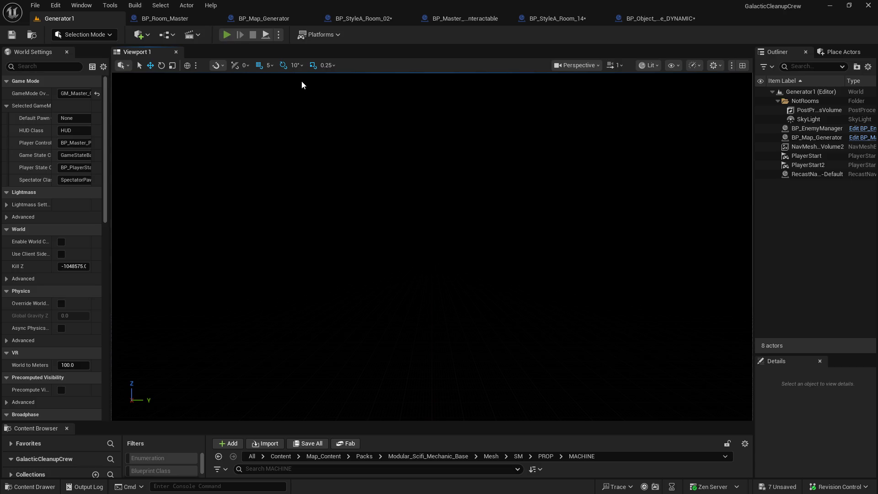
key("alt+p")
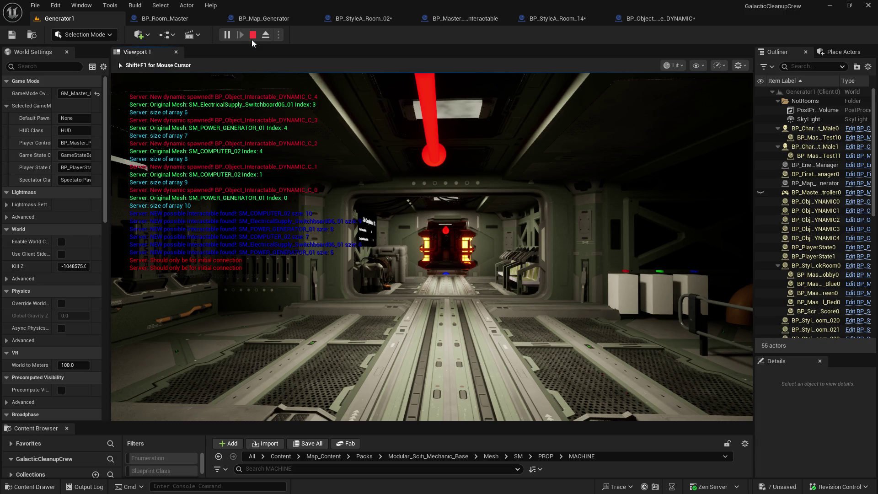
left_click(251, 39)
In BP_StyleA_Room_02, filter Details by 'tag', delete the console's Component Tags, save, and return to Generator1
left_click(362, 20)
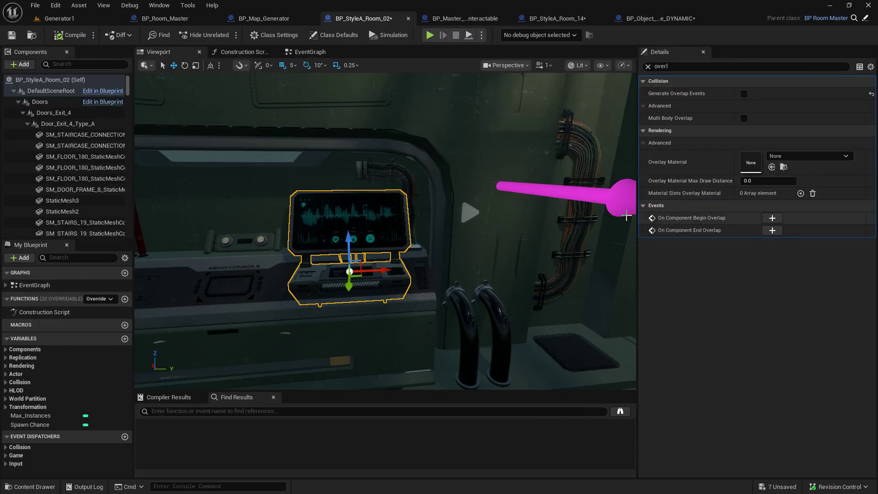
left_click(686, 67)
type("ta")
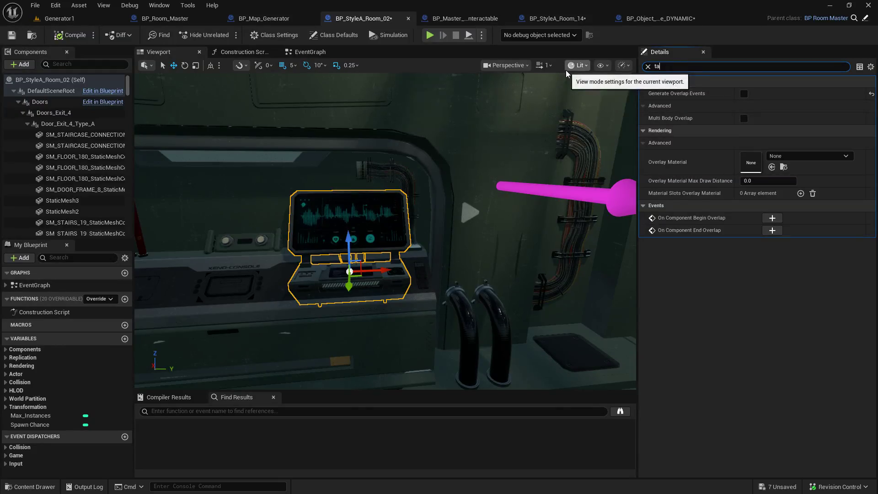
type("g")
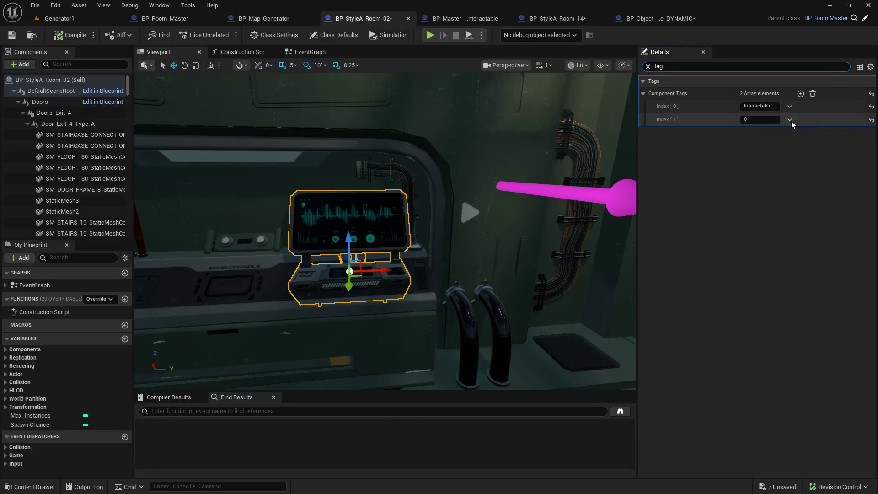
left_click(813, 94)
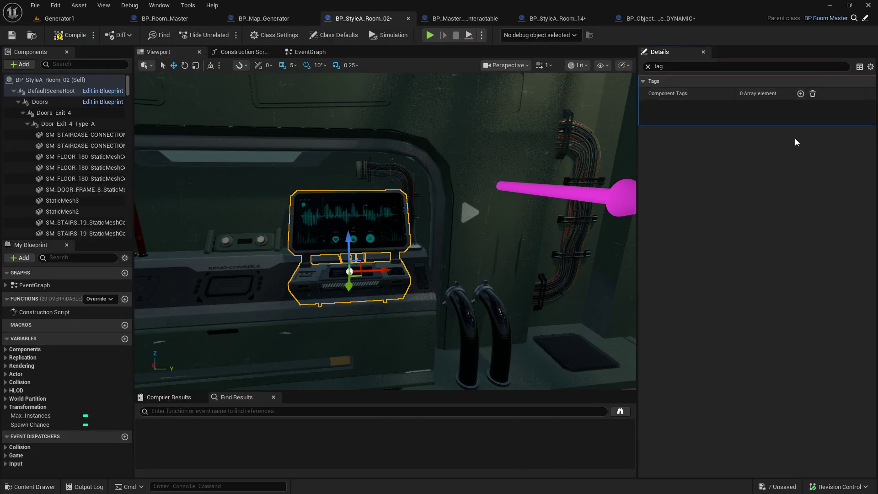
left_click(12, 34)
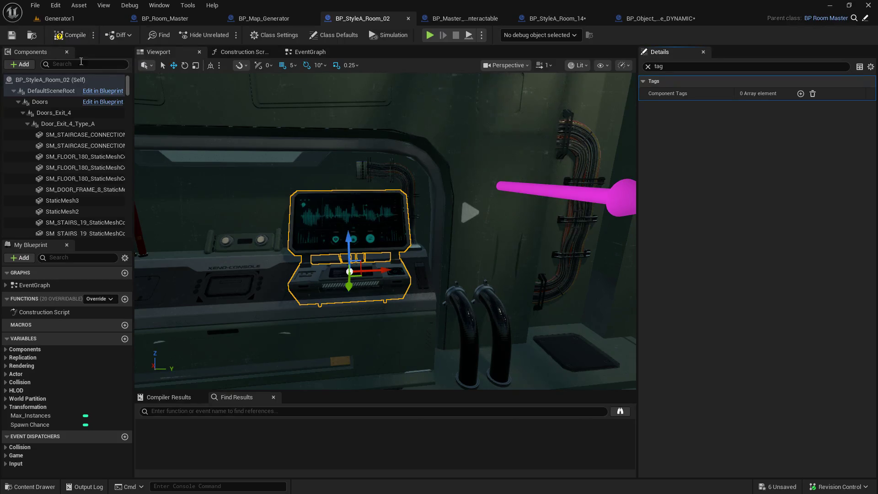
left_click(59, 19)
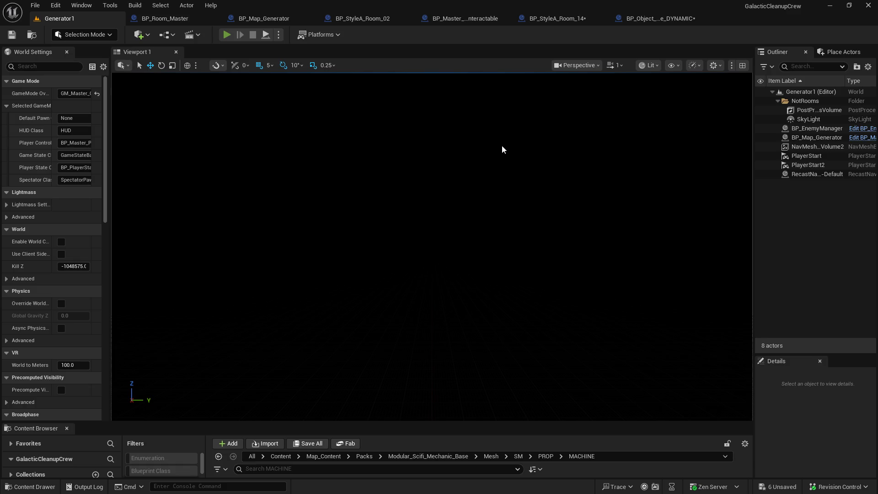
Play Generator1 to check interactables, then open BP_StyleA_Room_14 and select its Max_Instances variable
key("alt+p")
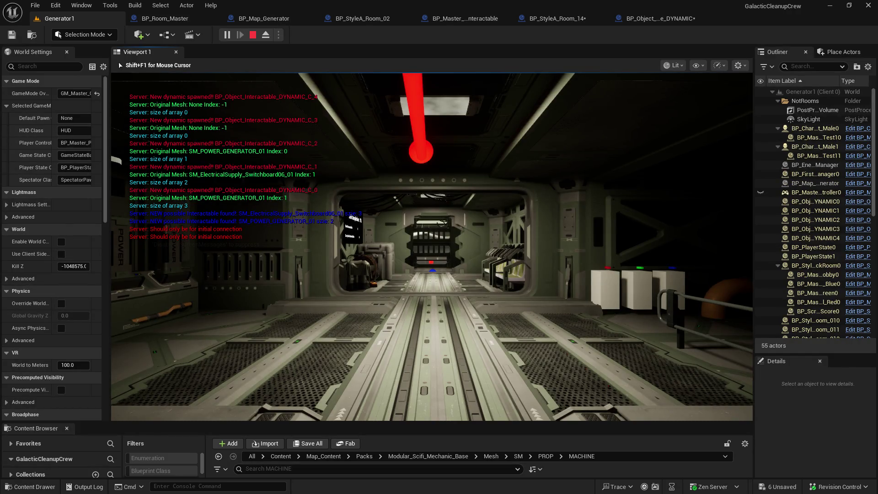
key("shift+F1")
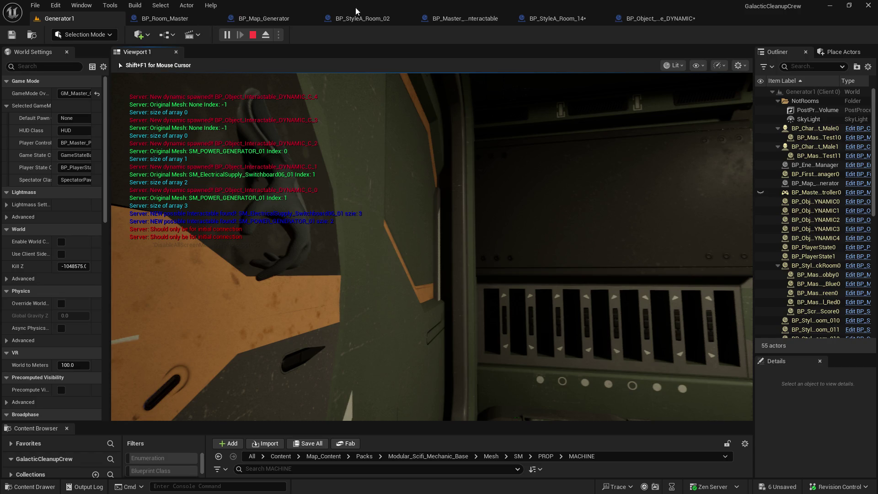
left_click(532, 19)
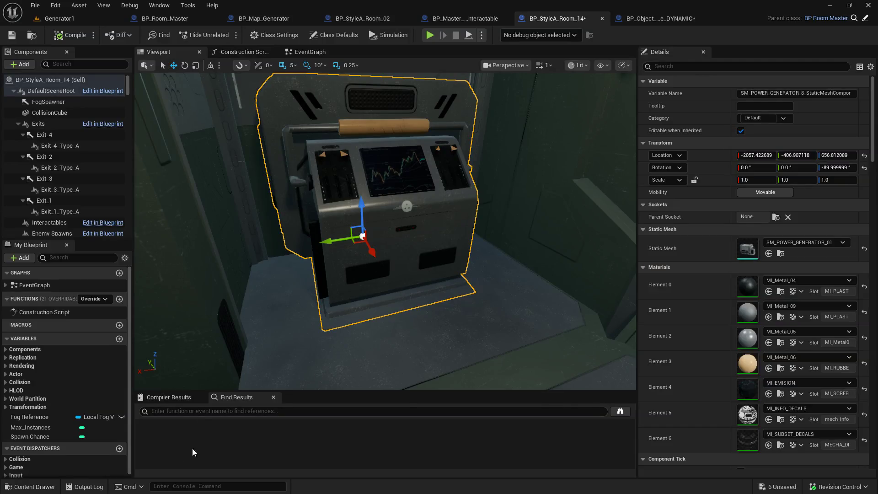
left_click(32, 427)
Set Max_Instances default to 0, save (Ctrl+S) and compile (F7) BP_StyleA_Room_14, then return to Generator1
left_click(754, 319)
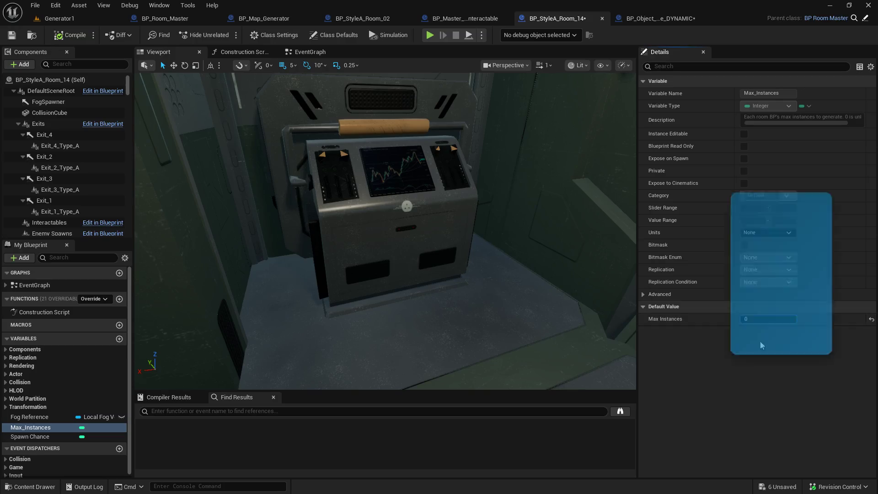
key("ctrl+s")
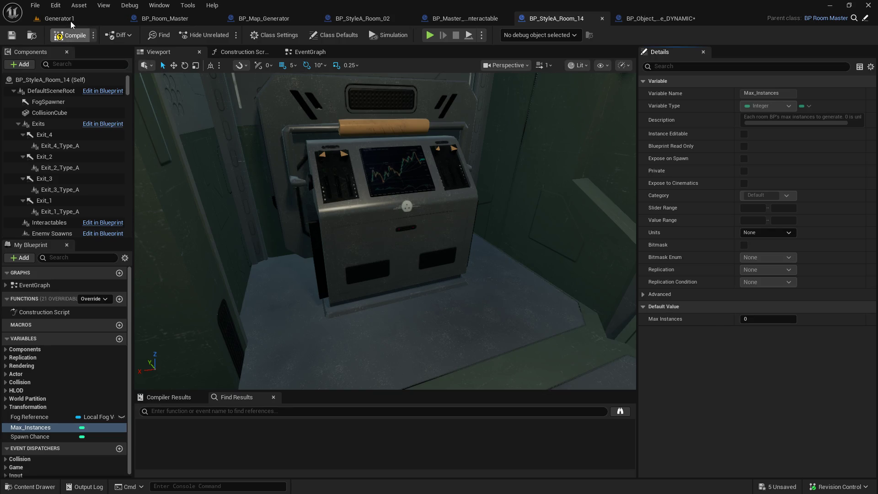
key("F7")
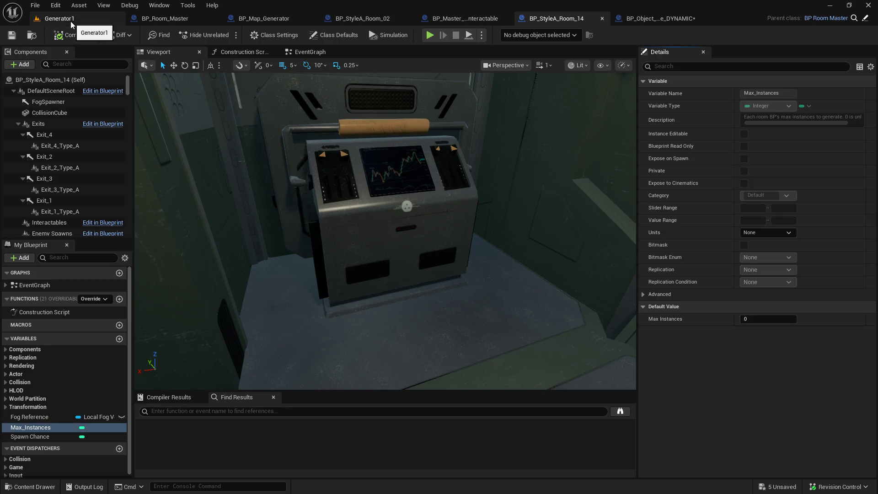
left_click(71, 21)
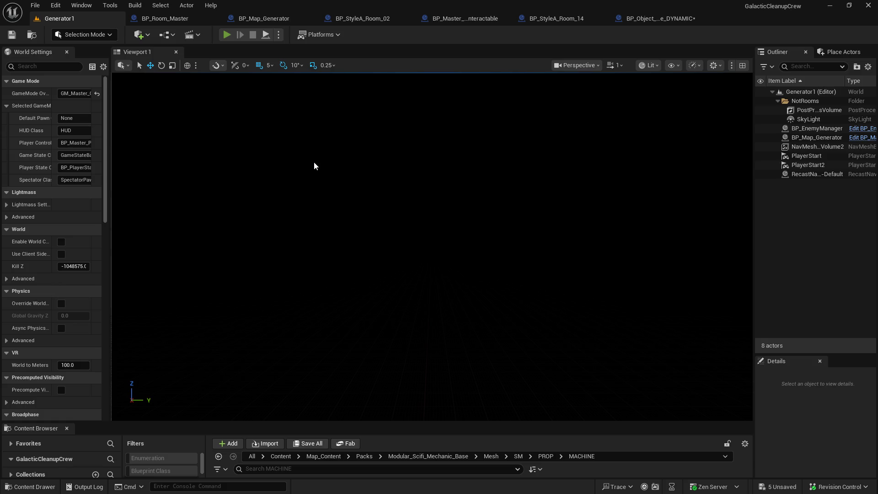
Play Generator1 with a client window and walk through the doorway to the orange-piped machine
key("alt+p")
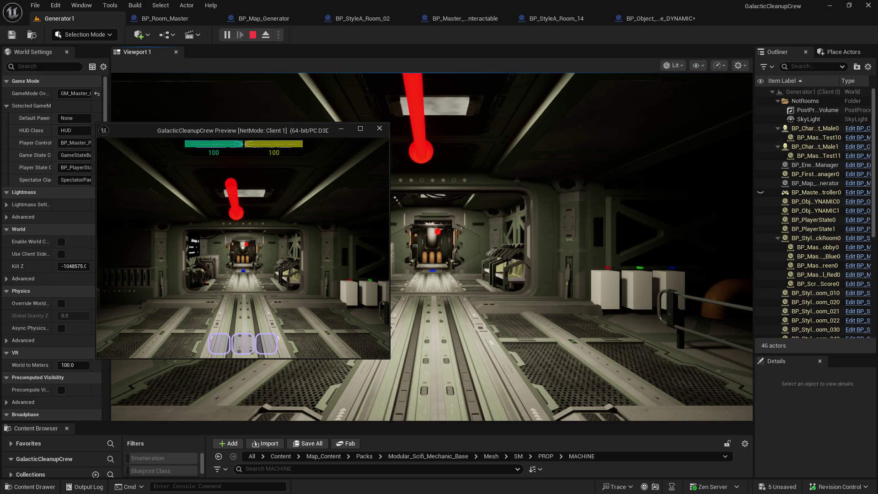
left_click(432, 247)
key("w")
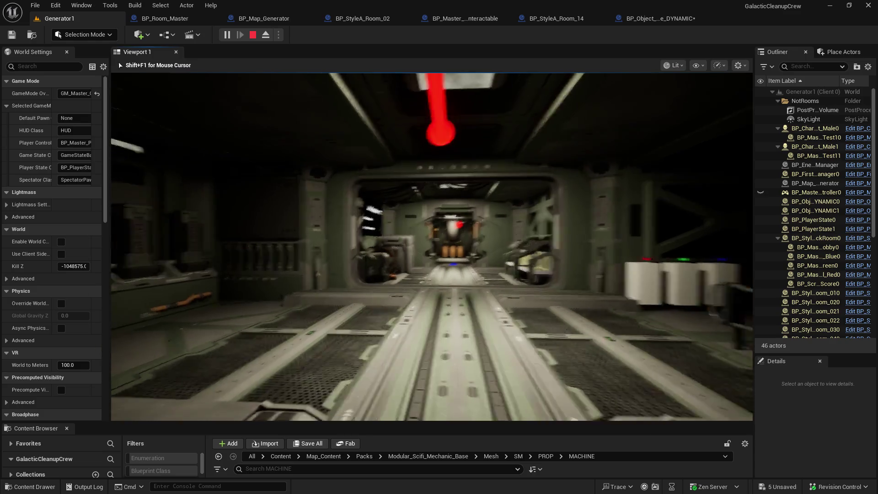
key("w")
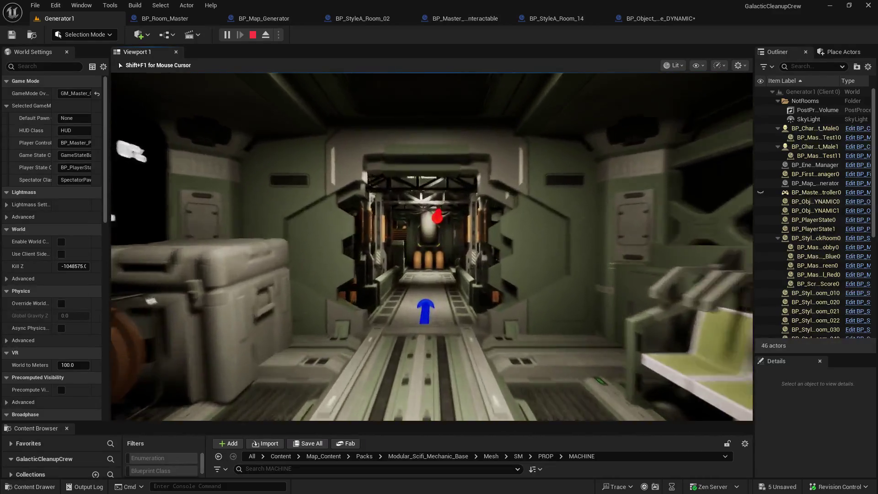
key("w")
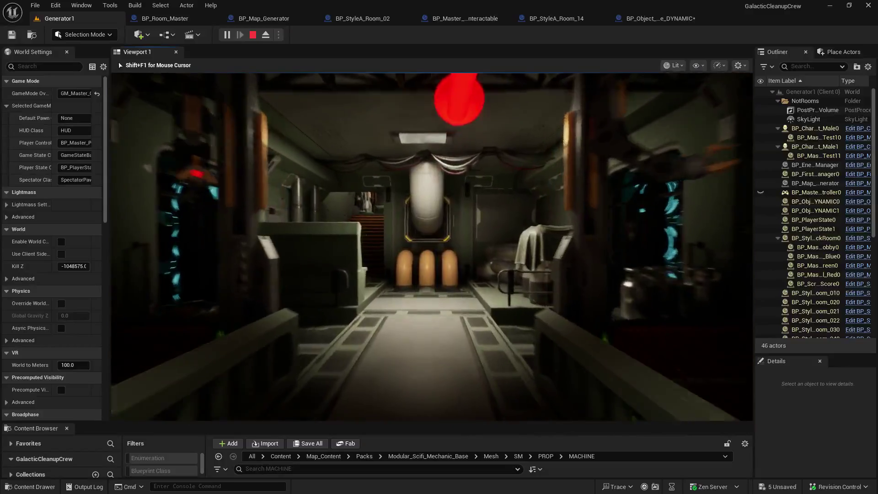
key("w")
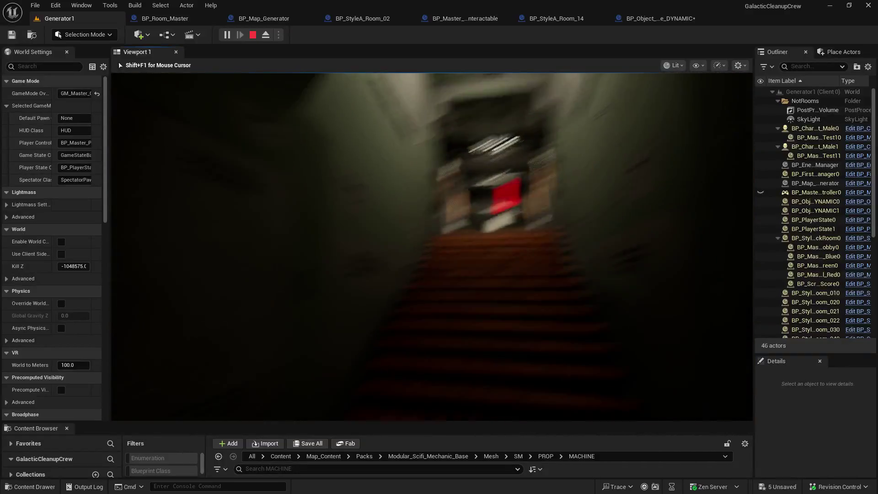
key("w")
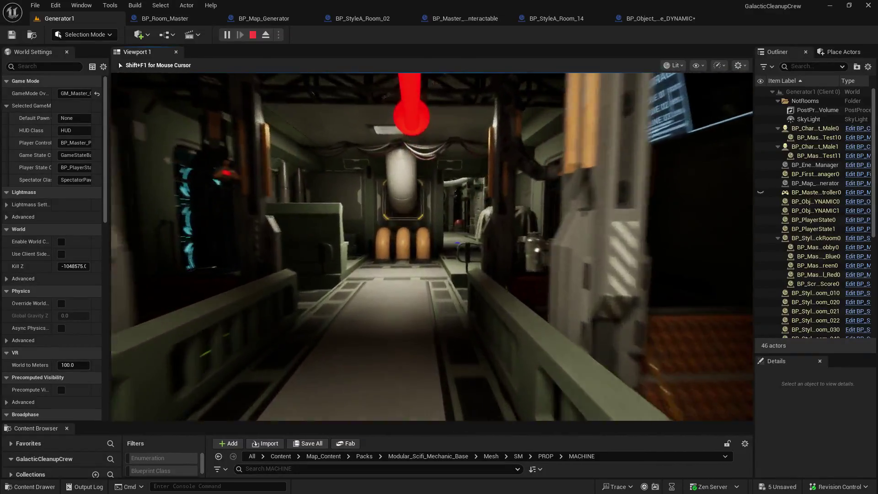
Walk the railed corridor to the lit machine and along the dark corridor, then stop play
key("w")
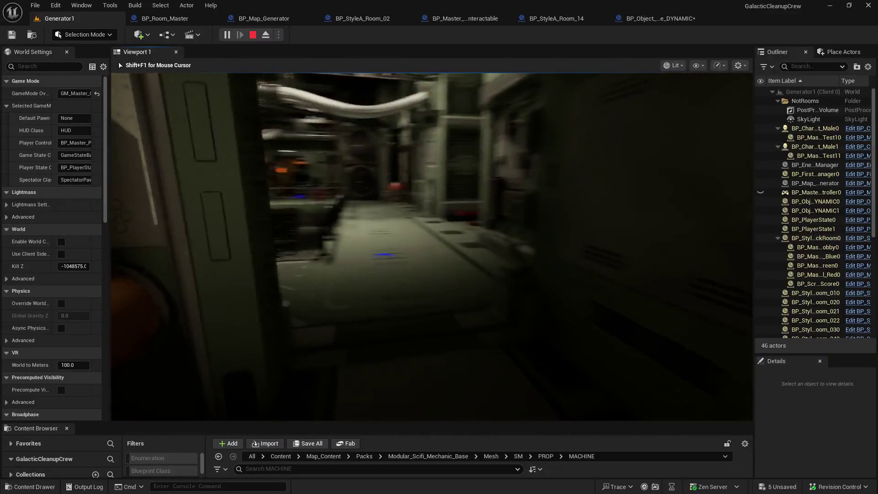
key("w")
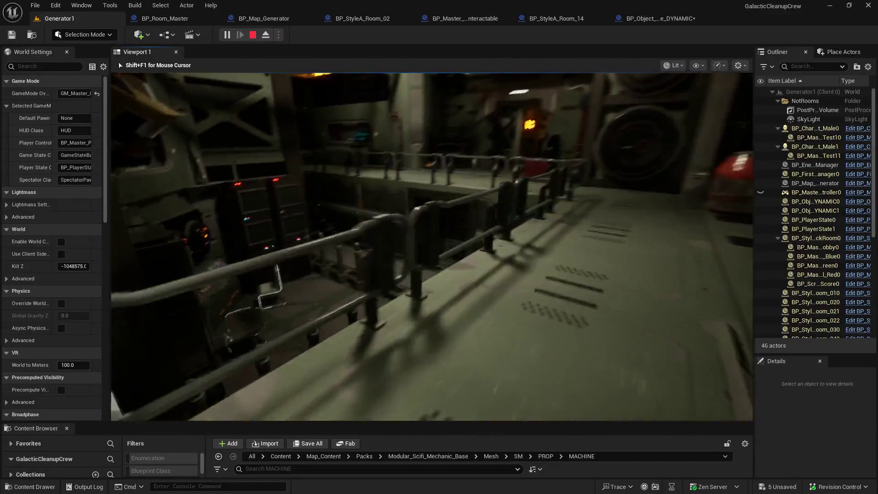
key("w")
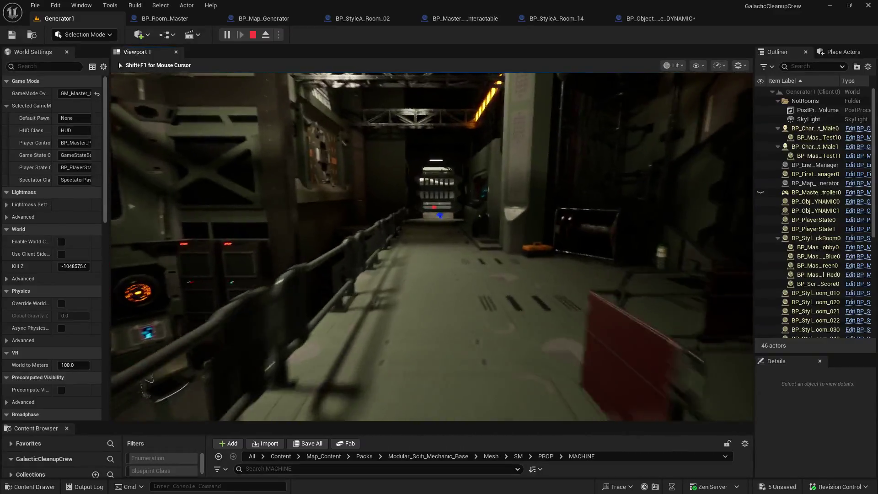
key("w")
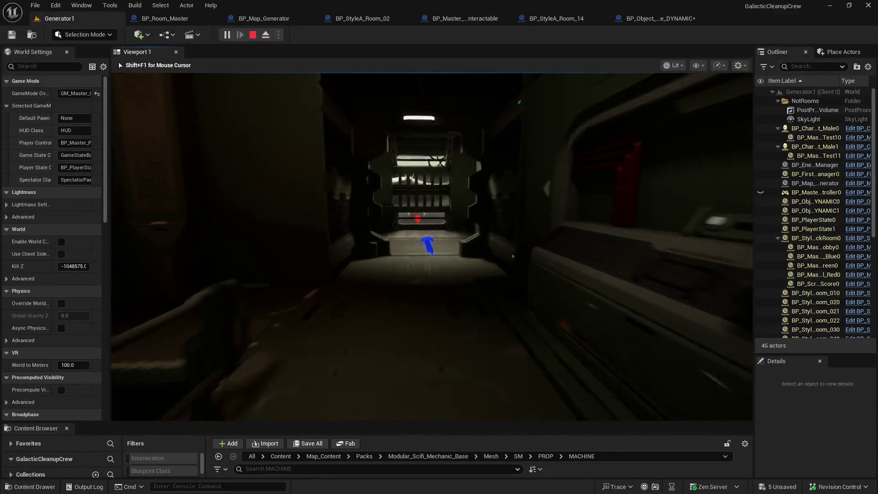
key("w")
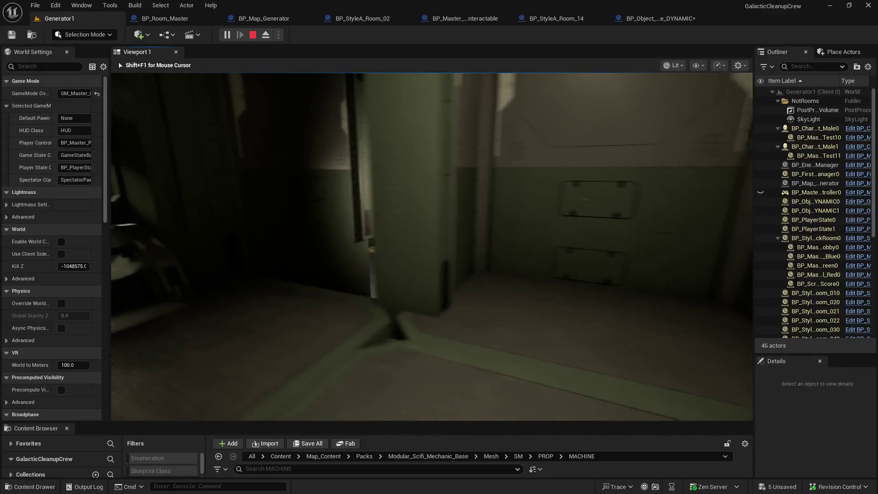
key("w")
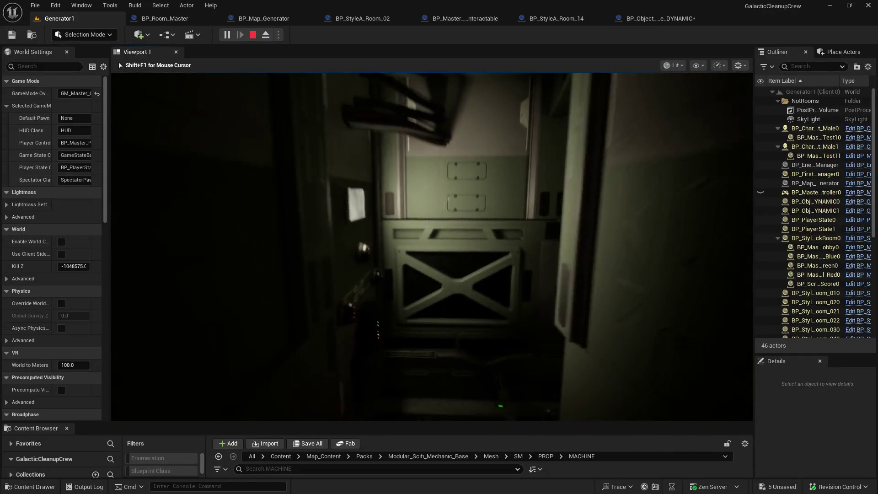
key("w")
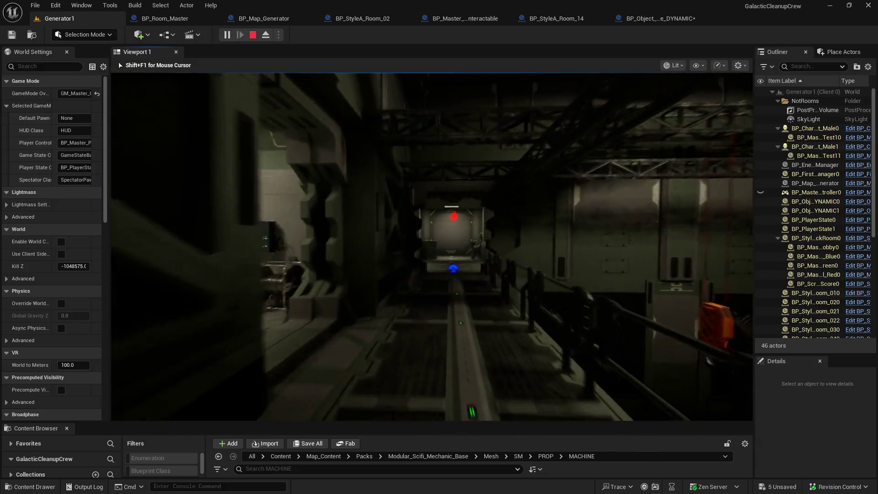
key("w")
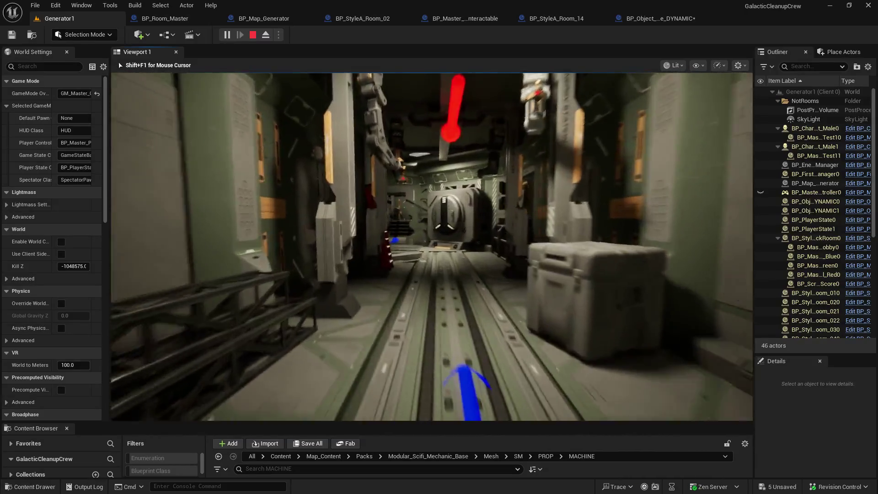
key("Escape")
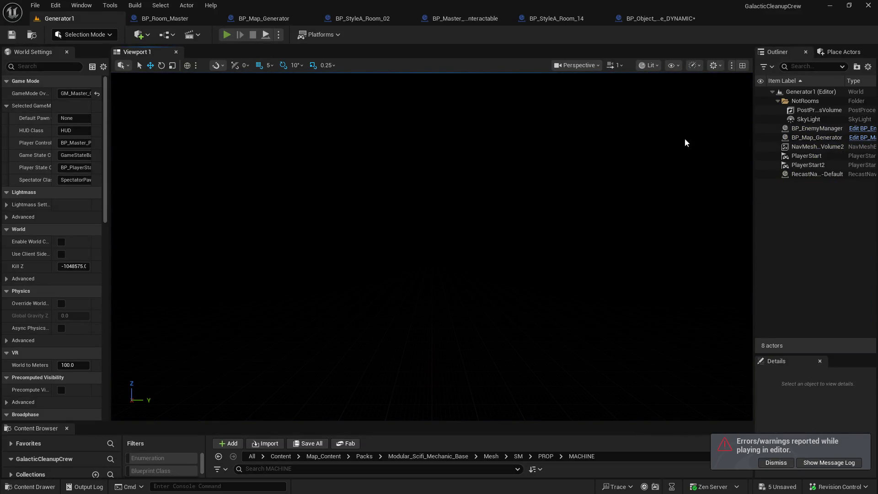
key("alt+p")
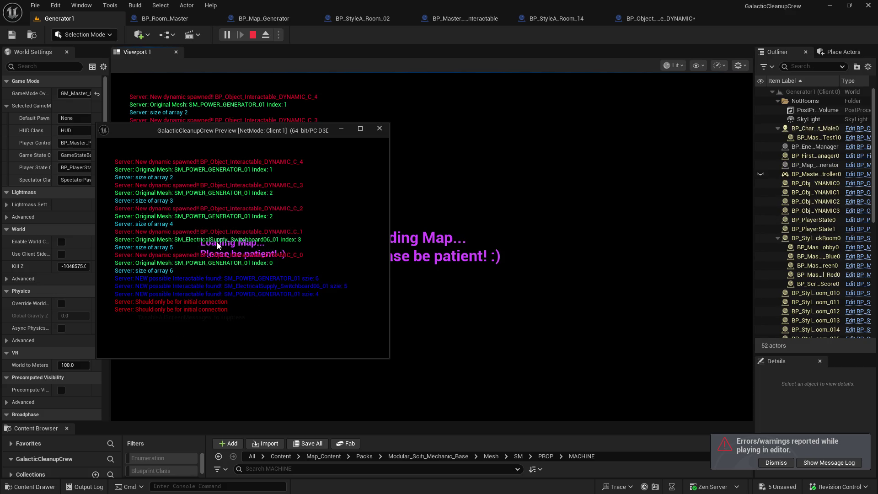
left_click(247, 33)
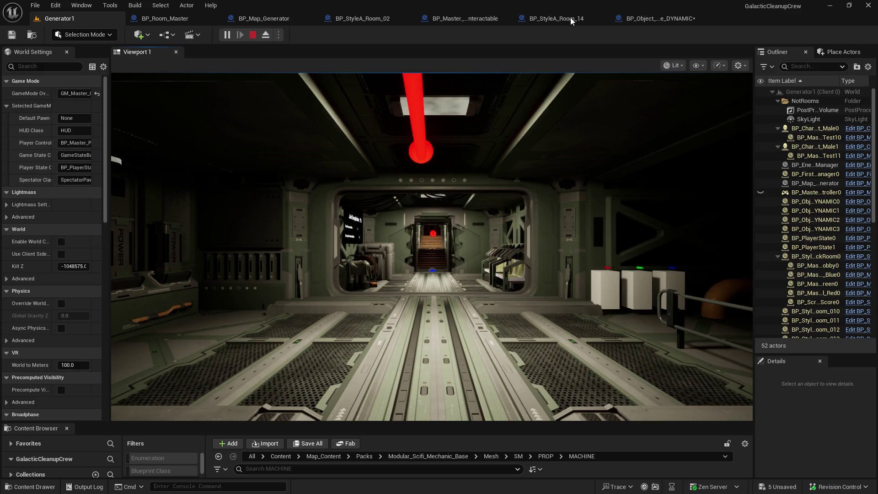
key("Escape")
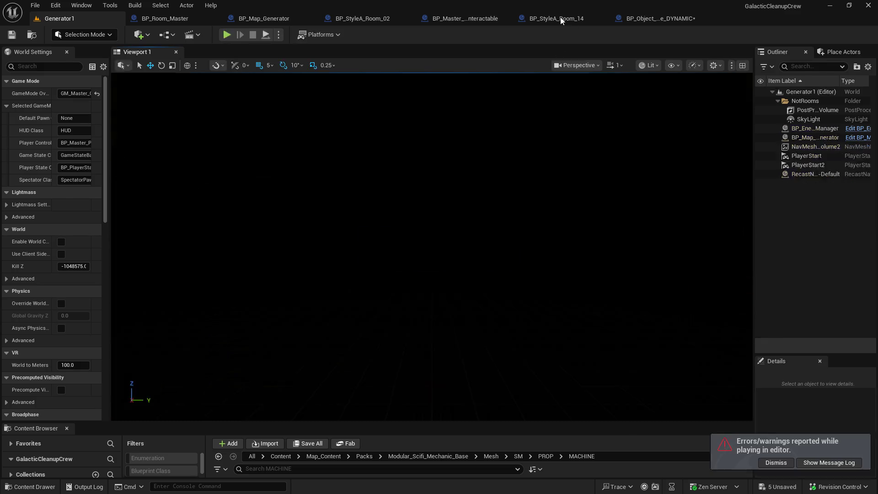
left_click(560, 18)
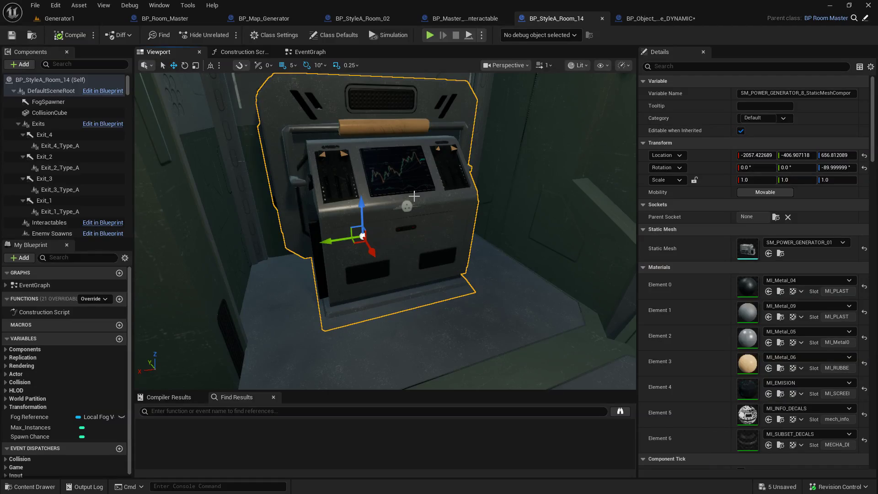
left_click_drag(421, 181, 421, 182)
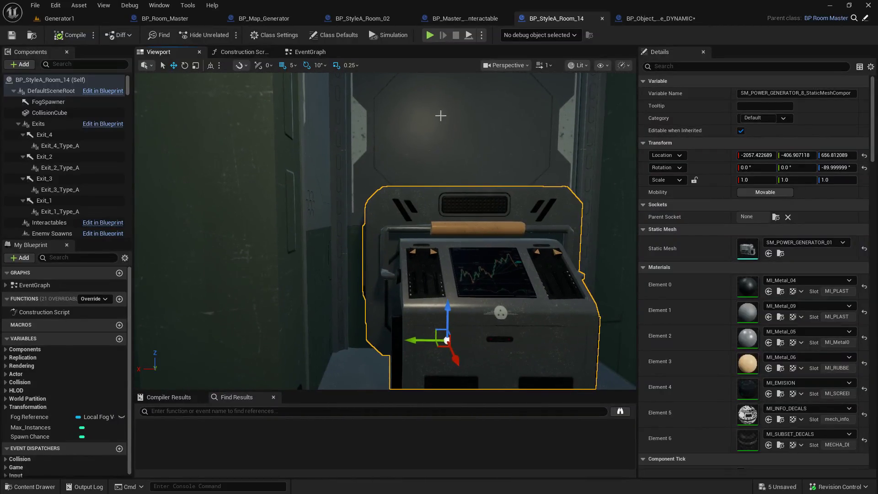
left_click(353, 18)
left_click_drag(437, 212, 437, 211)
left_click(408, 249)
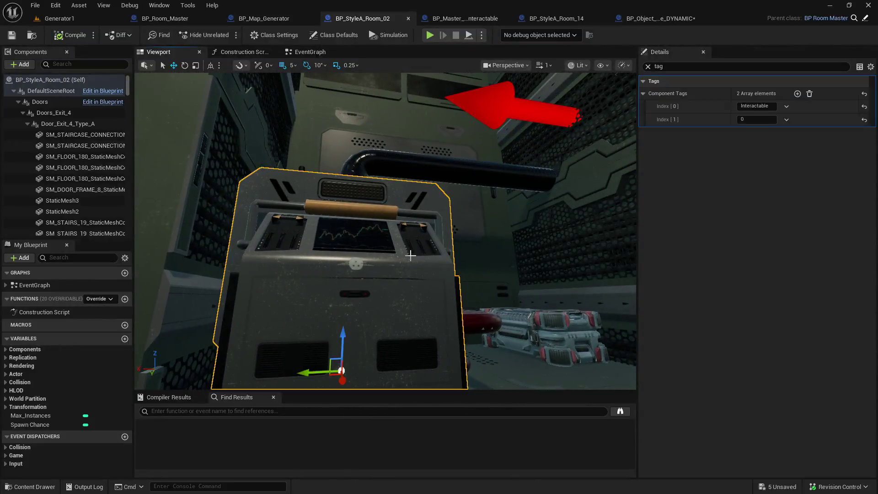
left_click(648, 66)
left_click_drag(429, 221, 430, 222)
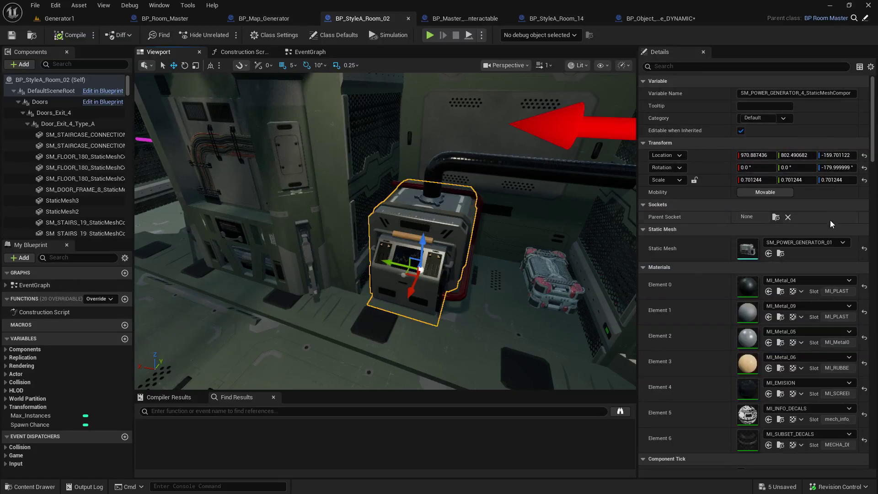
left_click(555, 18)
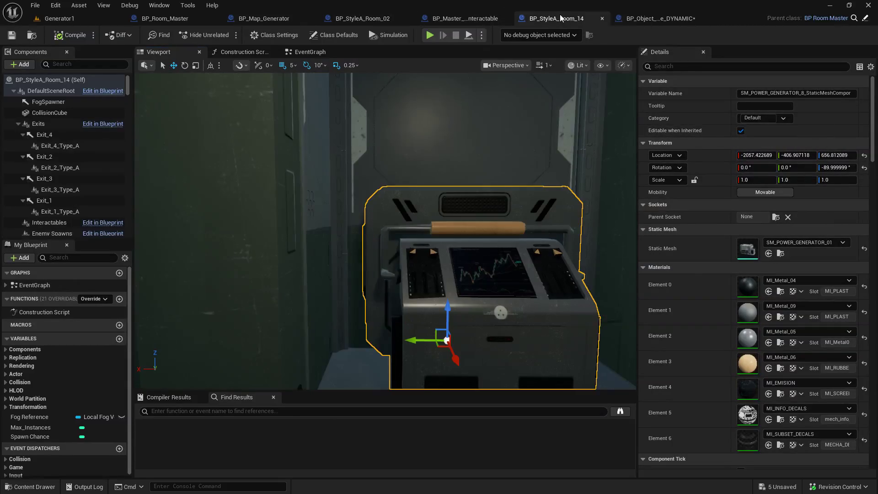
left_click_drag(429, 222, 429, 222)
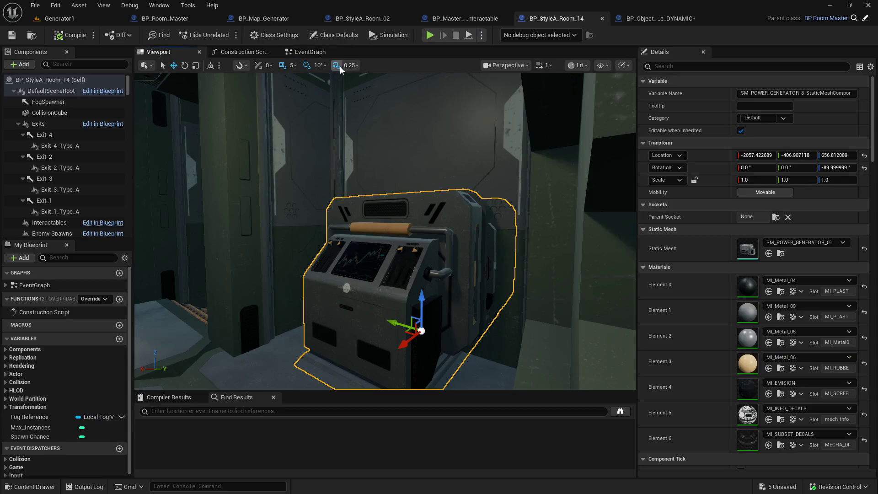
left_click(350, 22)
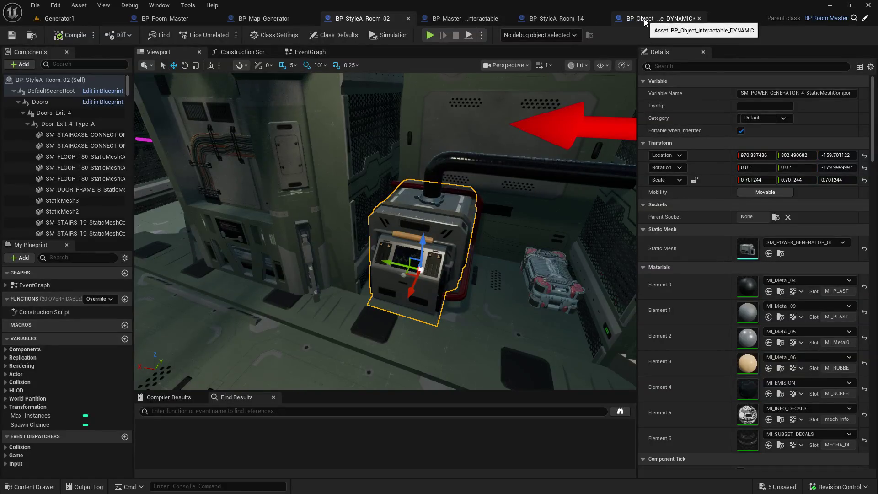
left_click(571, 20)
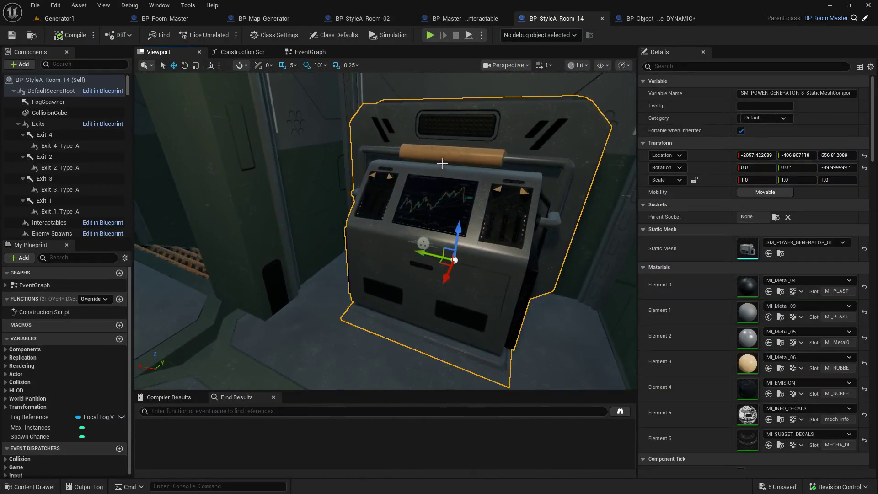
left_click(362, 19)
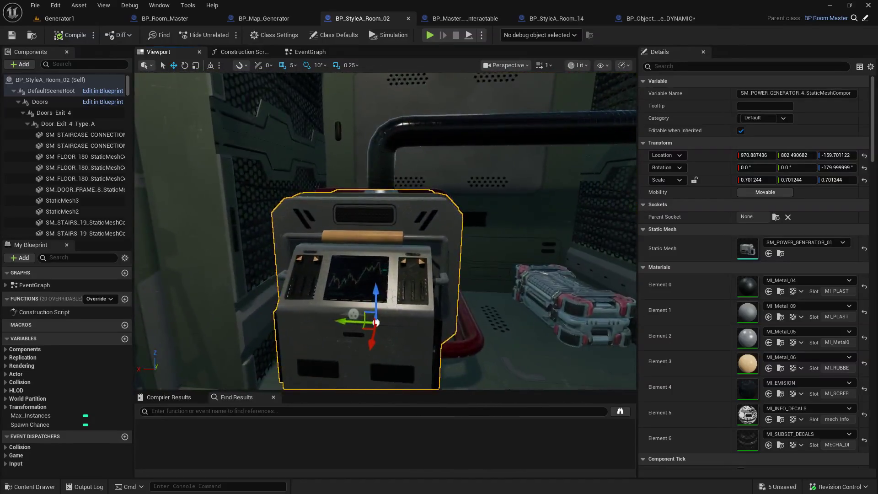
left_click(580, 21)
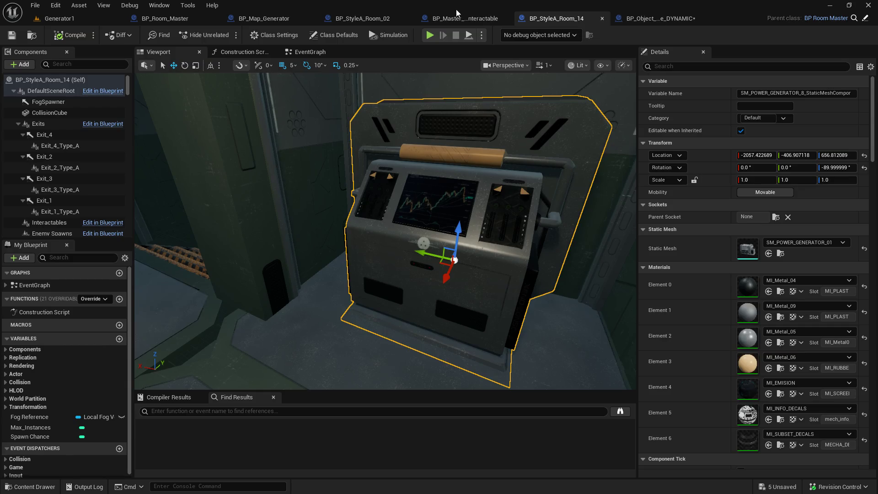
left_click(380, 19)
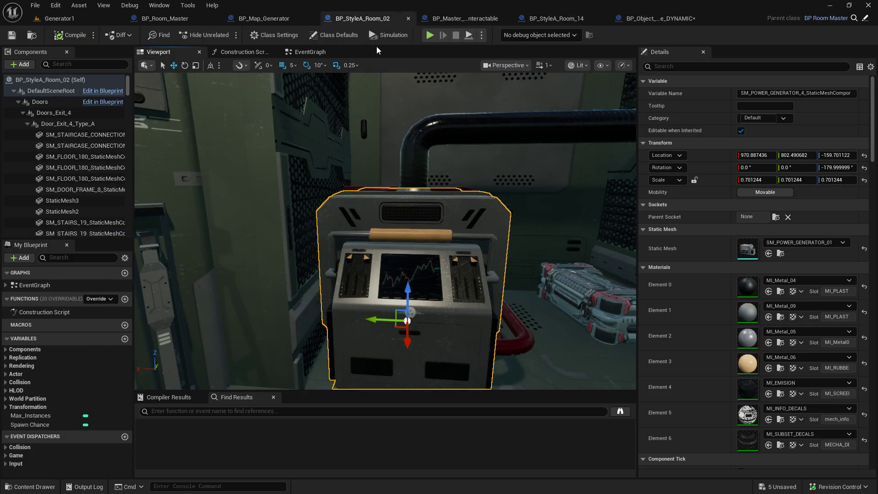
mouse_move(380, 78)
left_mouse_down()
mouse_move(434, 137)
mouse_move(386, 73)
left_mouse_up()
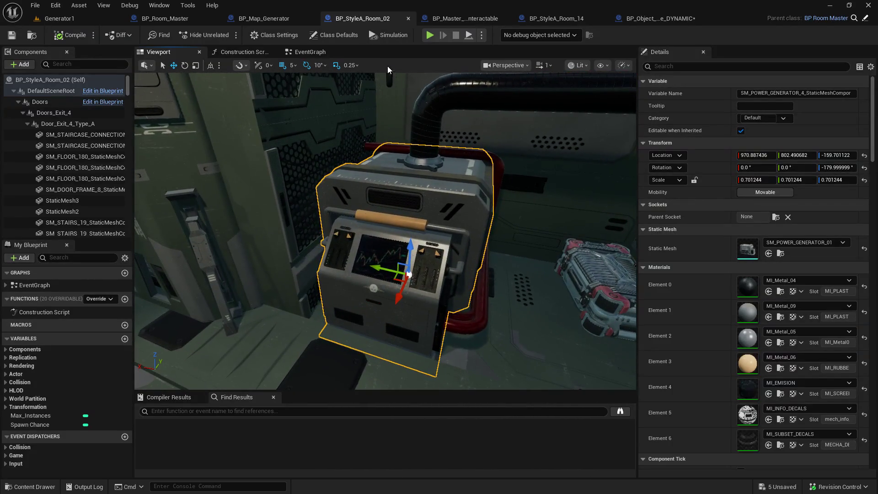
left_click(71, 20)
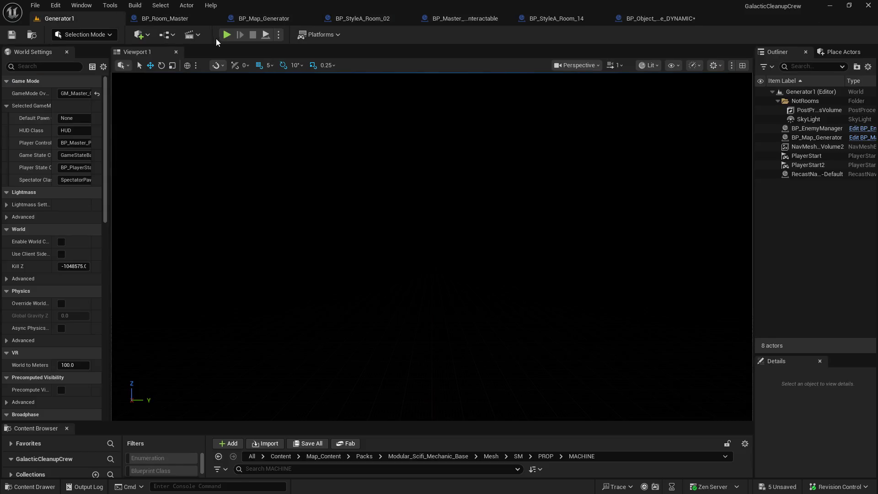
Play the level and walk through the doorway, up the stairs into the darker corridor
left_click(227, 35)
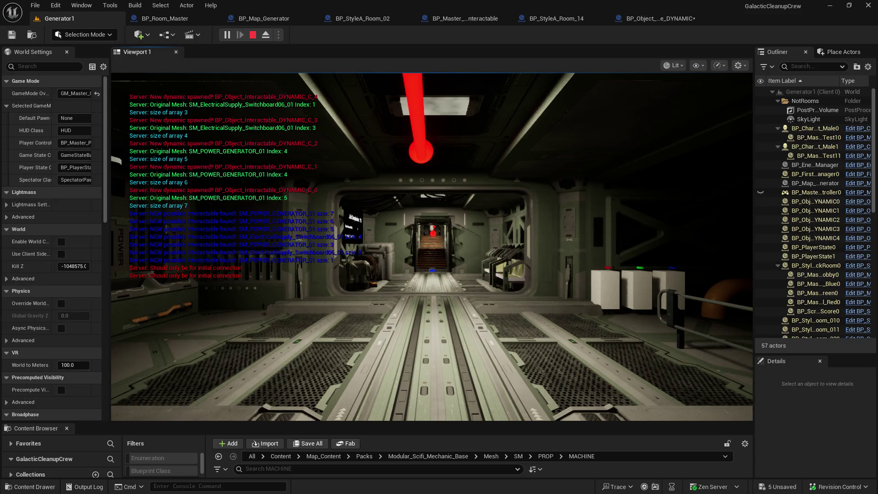
key("w")
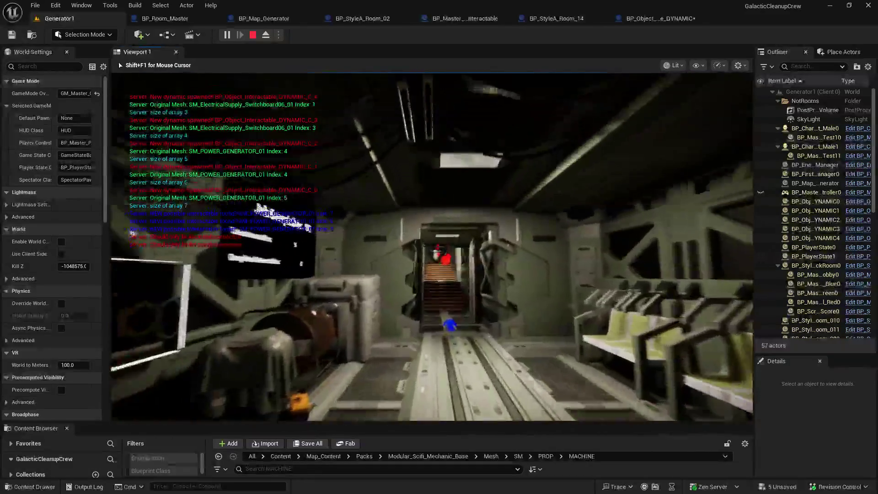
key("w")
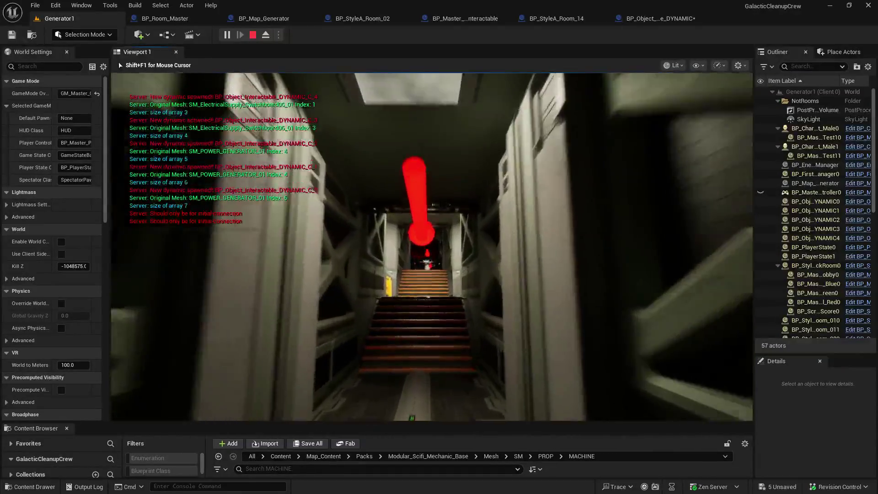
key("w")
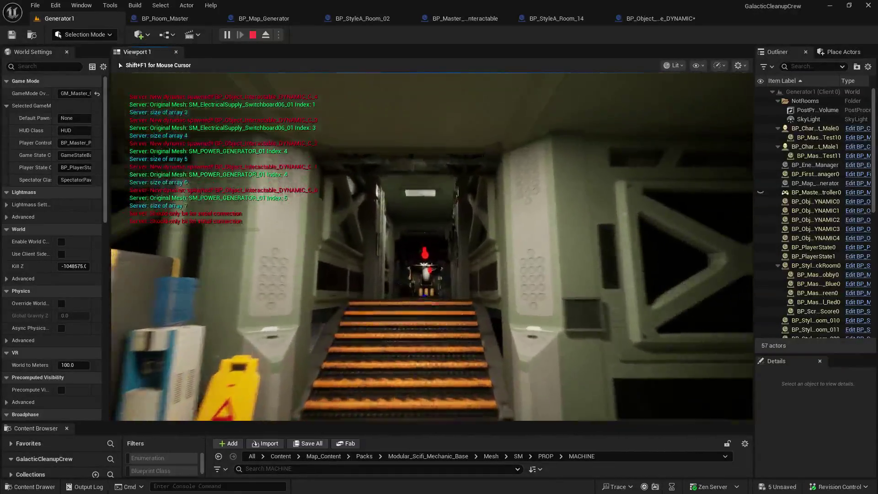
key("w")
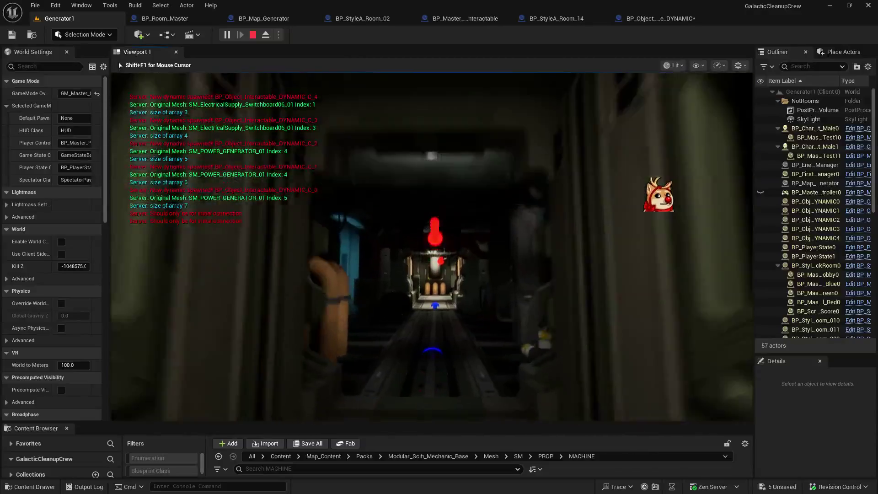
key("w")
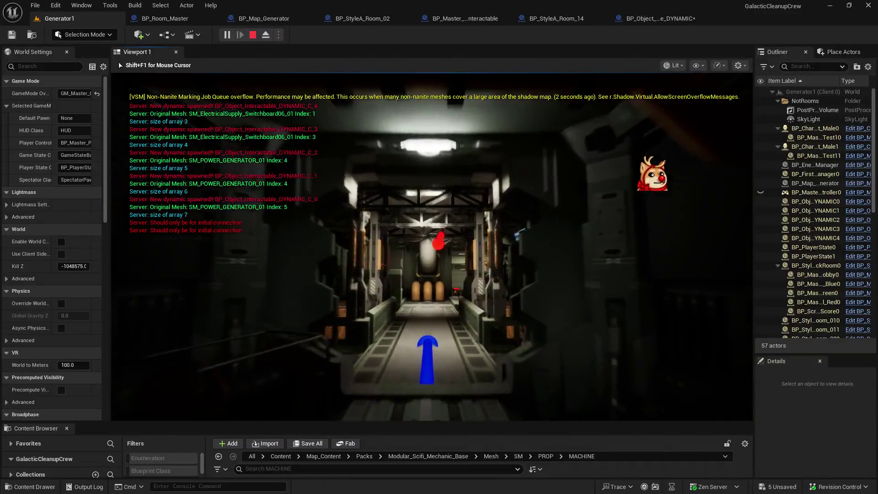
Continue along the railing and lit corridor until the power generator shows a white outline
key("w")
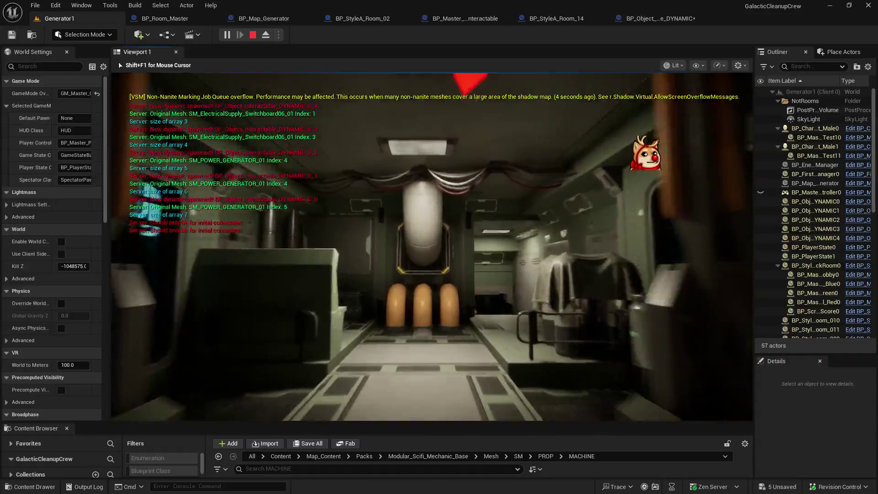
key("w")
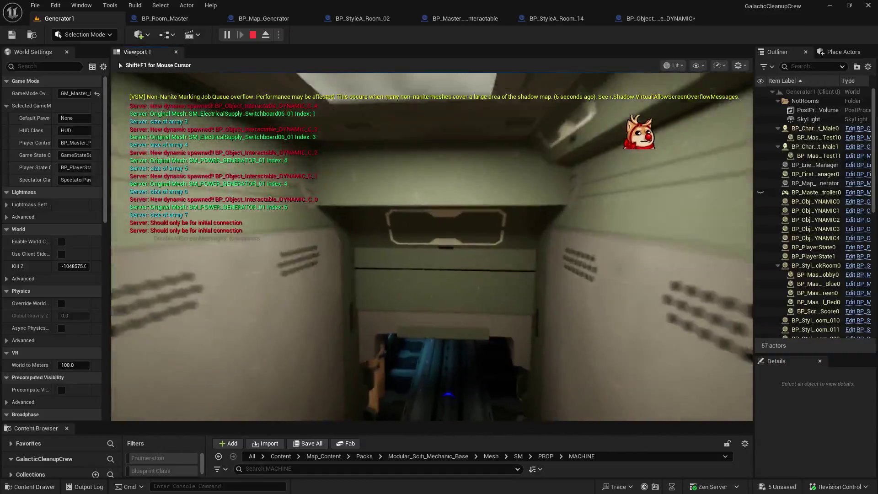
key("w")
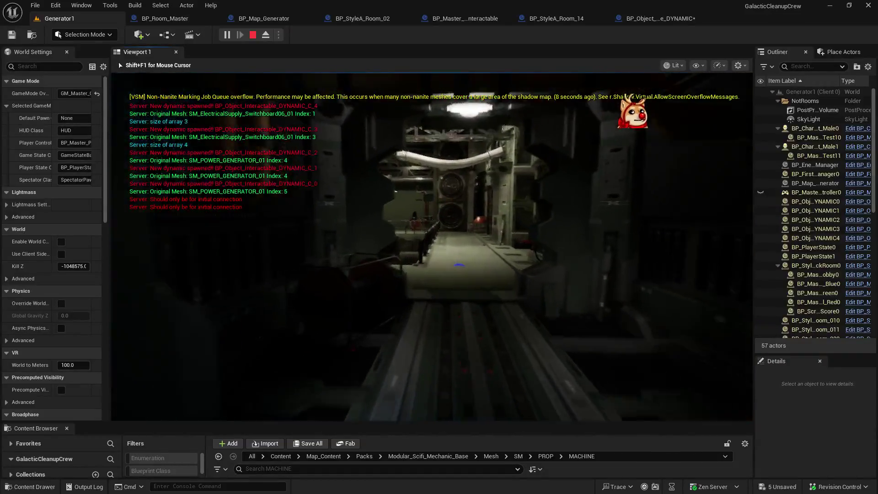
key("w")
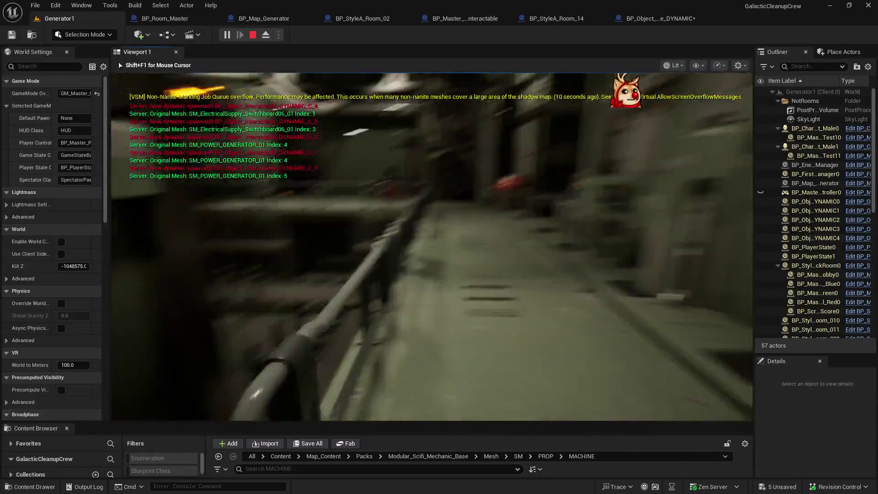
key("w")
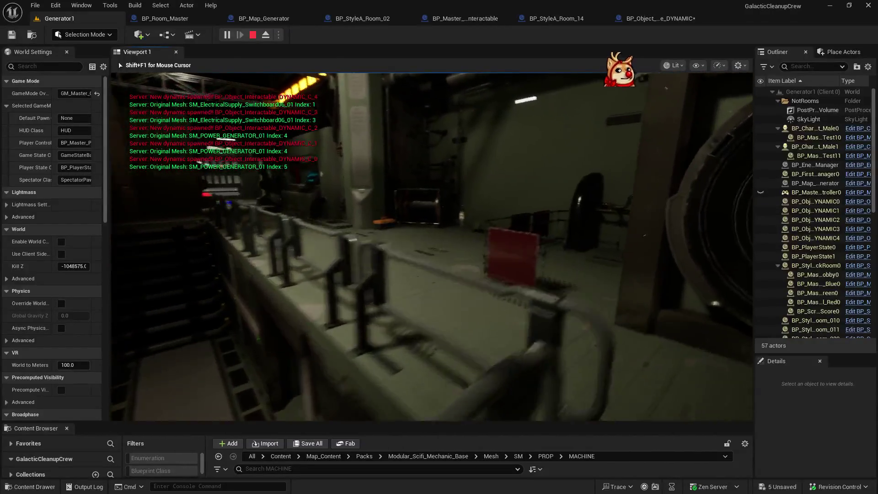
key("w")
key("w")
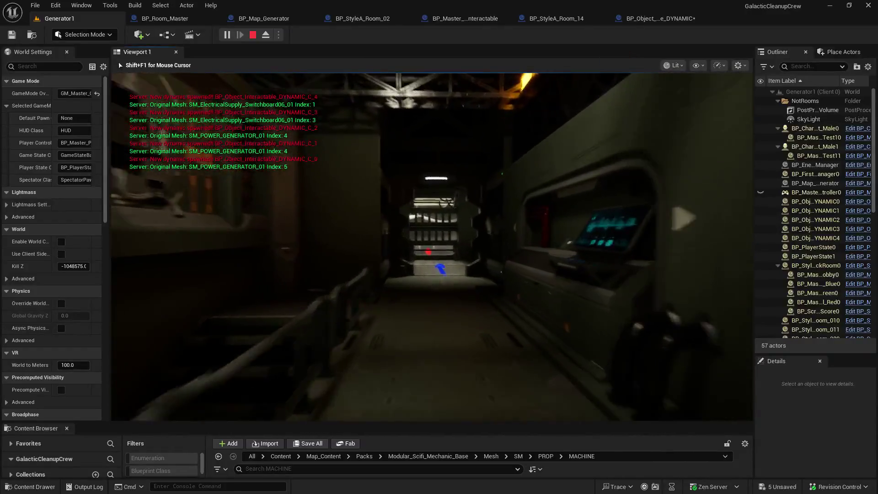
key("w")
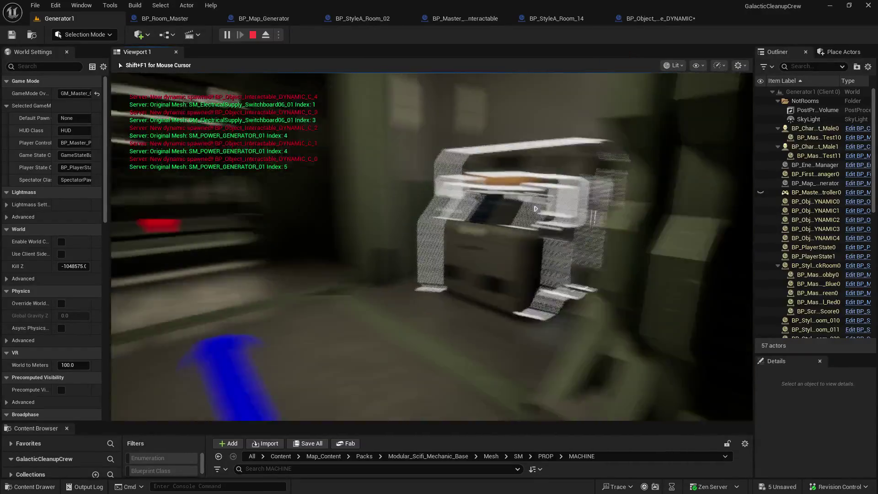
key("w")
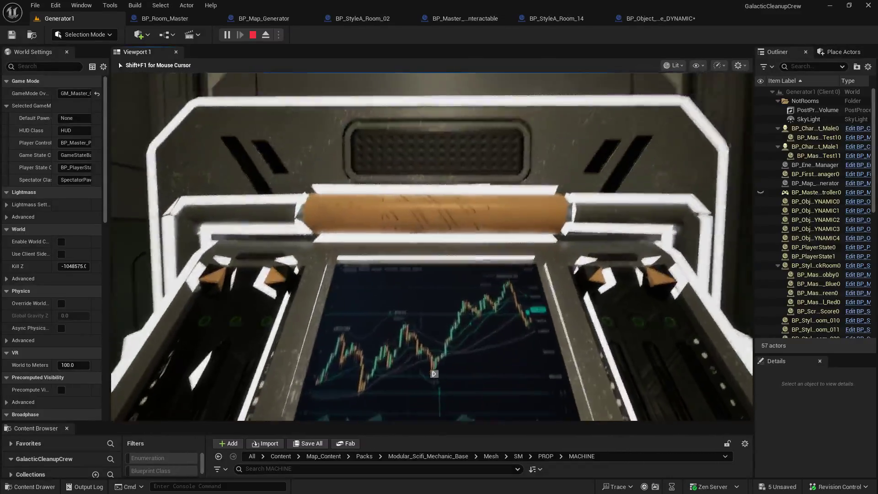
key("s")
key("w")
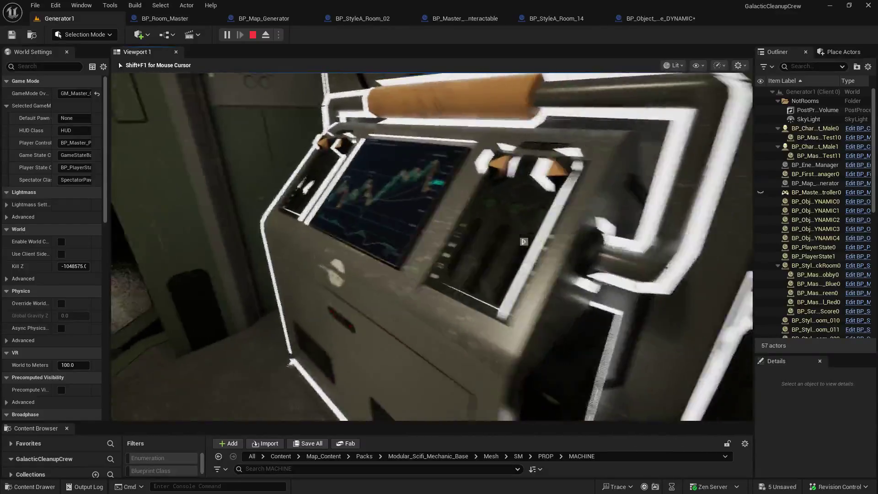
key("s")
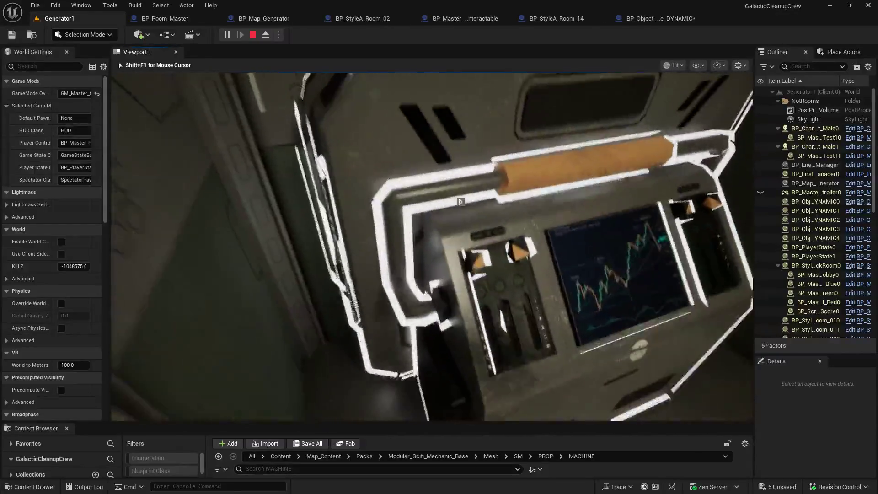
key("w")
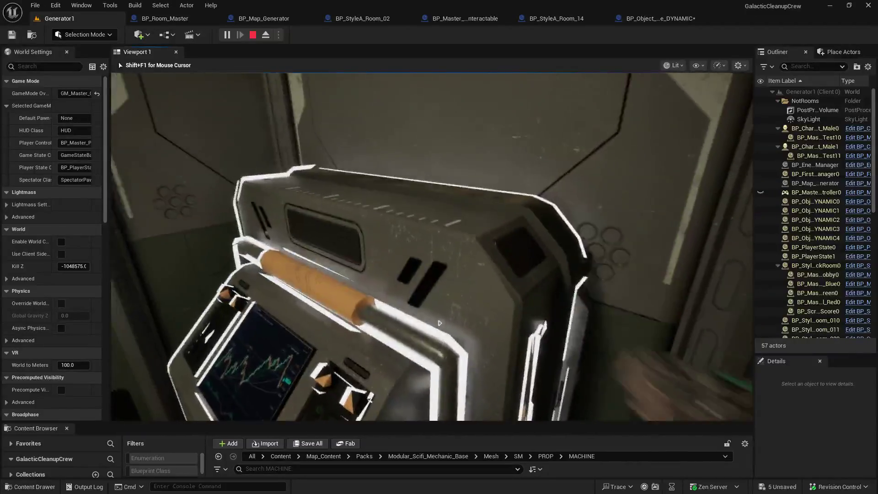
key("s")
key("w")
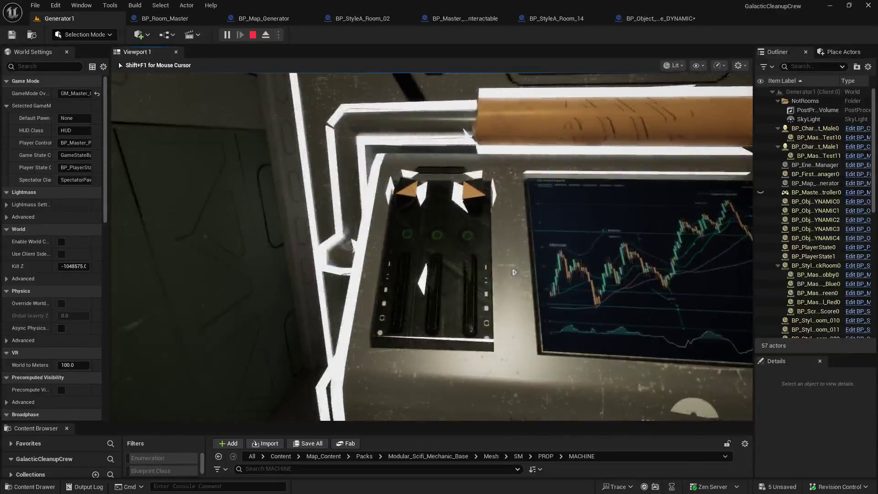
key("s")
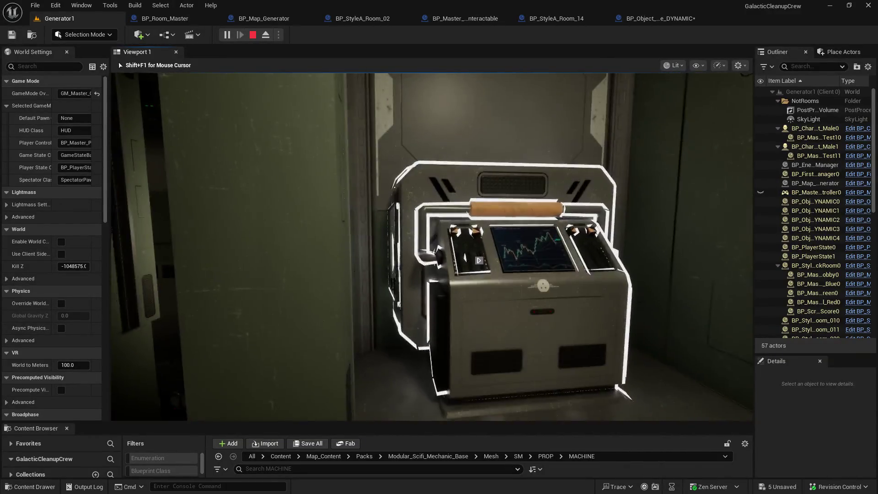
key("w")
key("s")
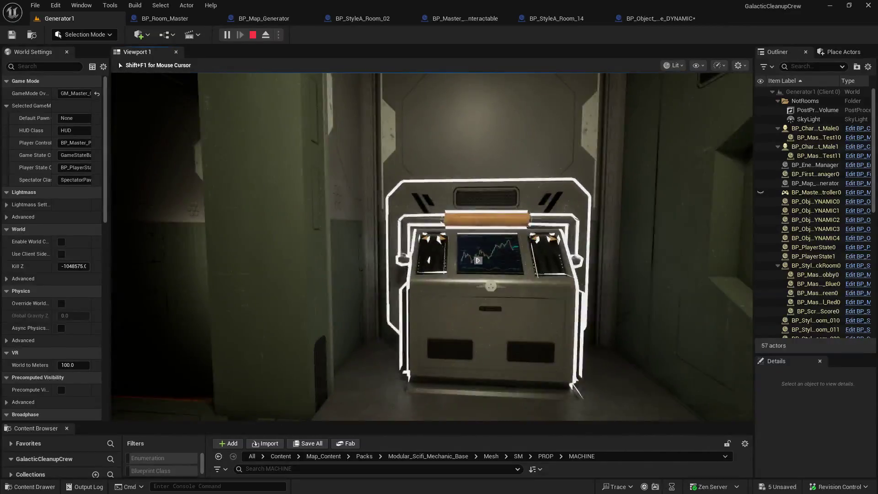
key("w")
key("s")
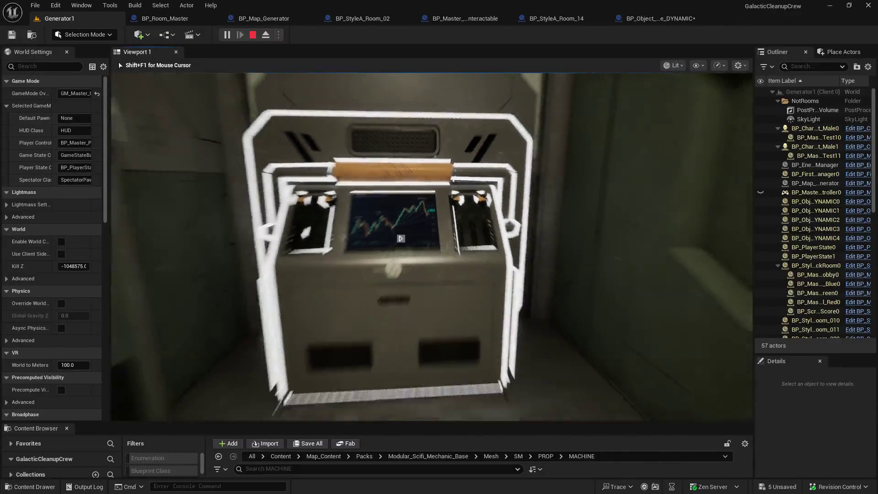
key("w")
key("s")
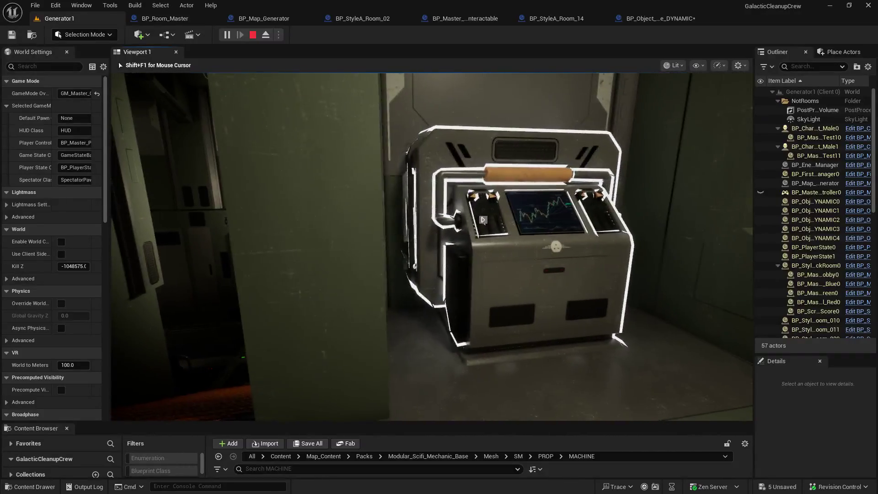
key("w")
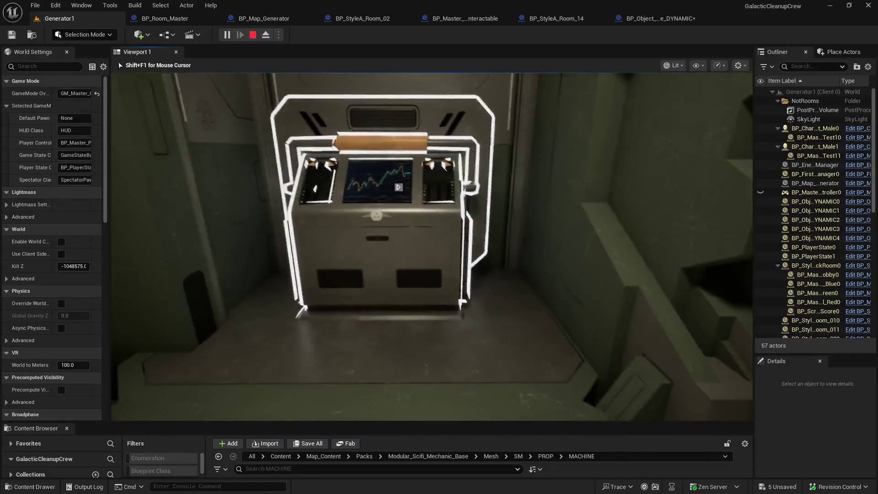
key("w")
key("s")
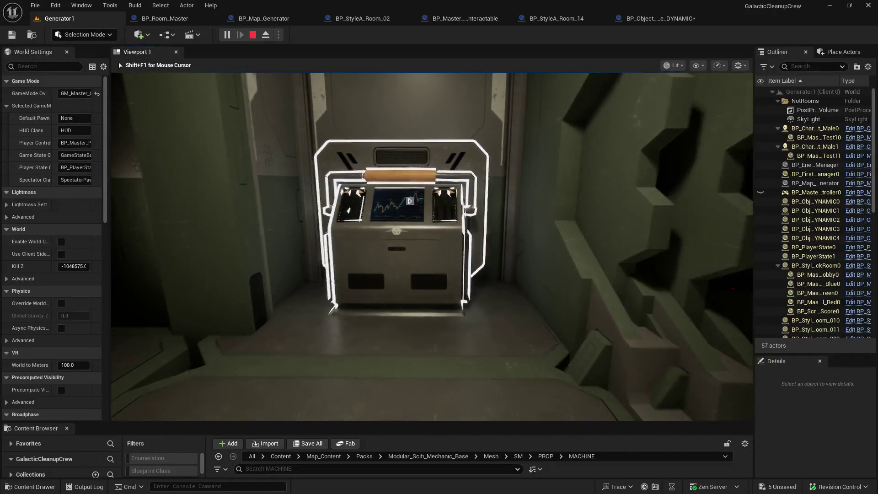
key("w")
key("s")
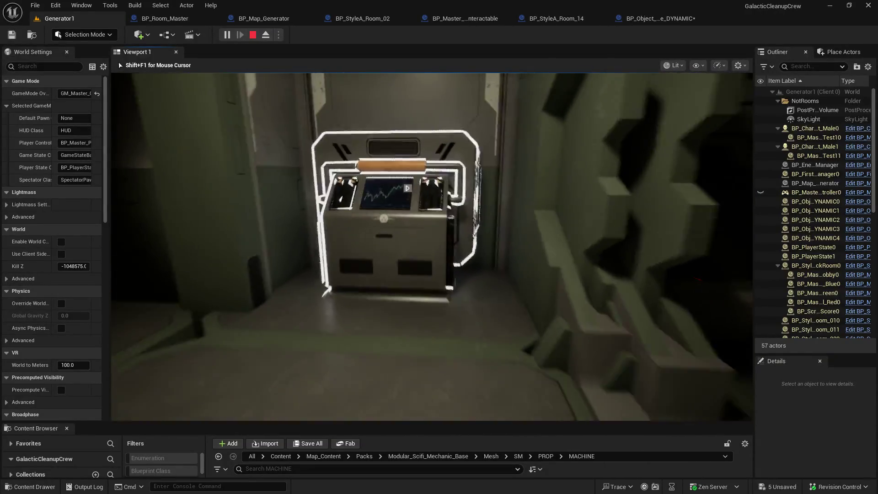
key("w")
key("s")
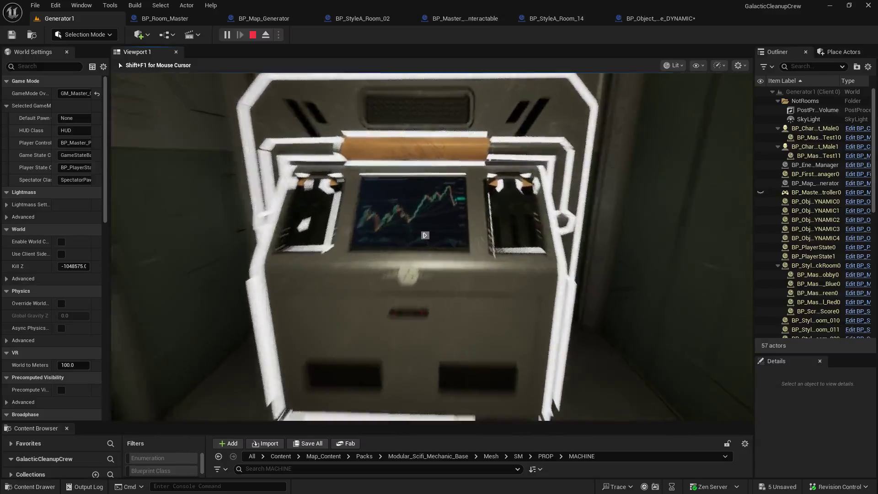
key("w")
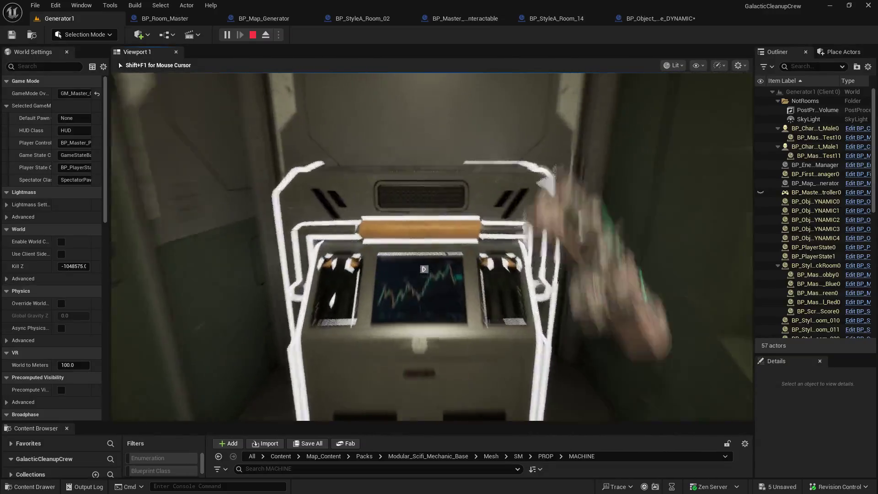
key("s")
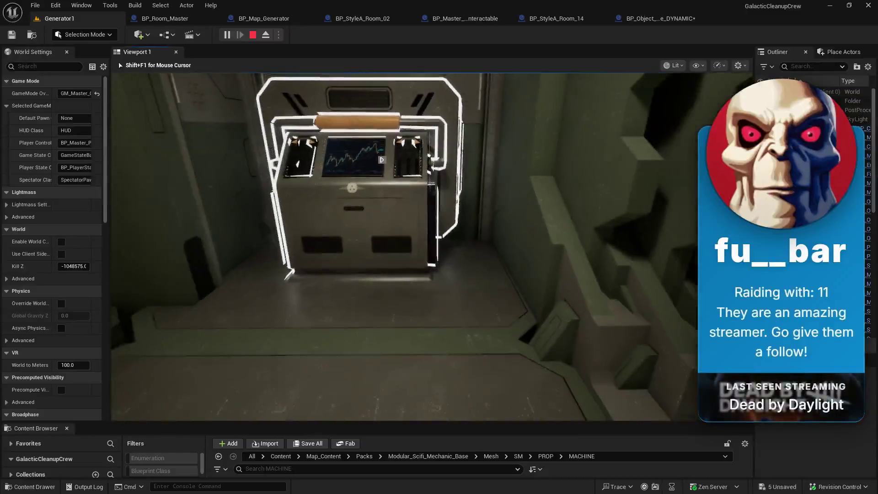
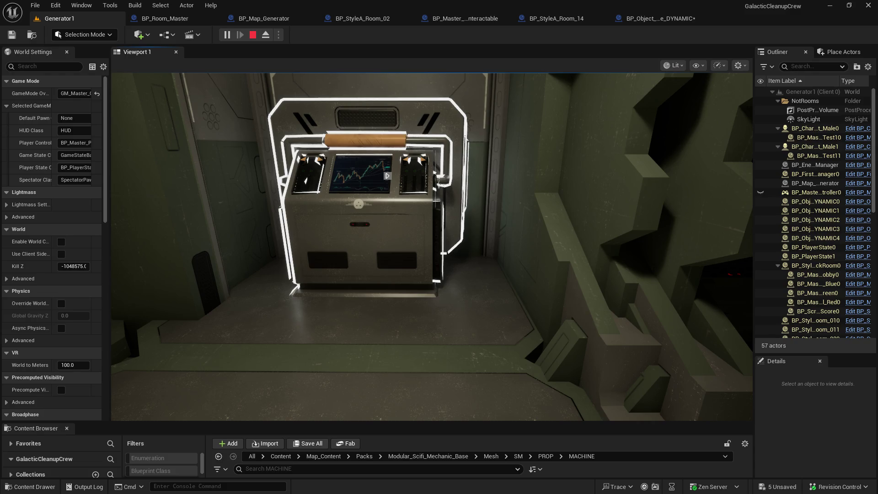
Stop the running playtest and open BP_StyleA_Room_02, selecting its computer console mesh
left_click(548, 346)
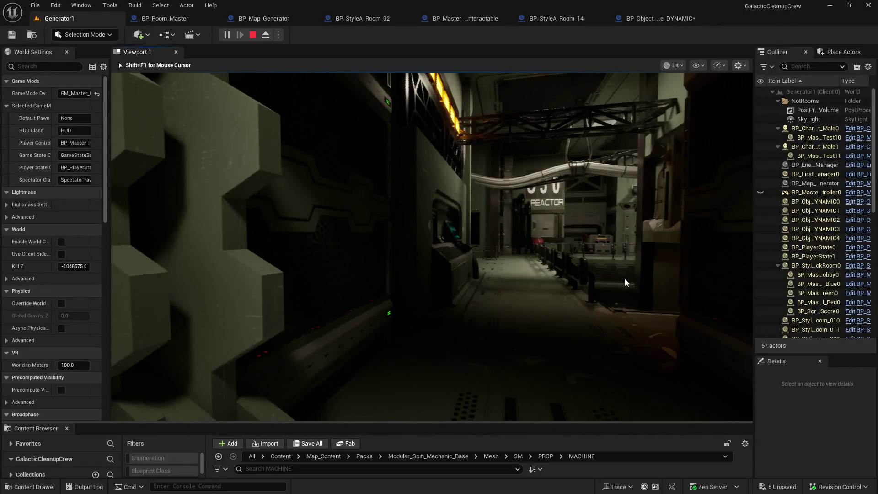
key("Escape")
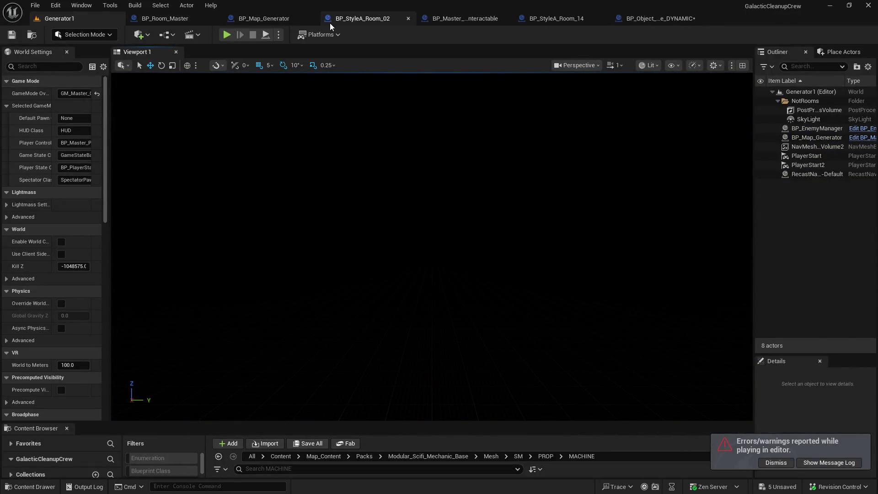
left_click(338, 20)
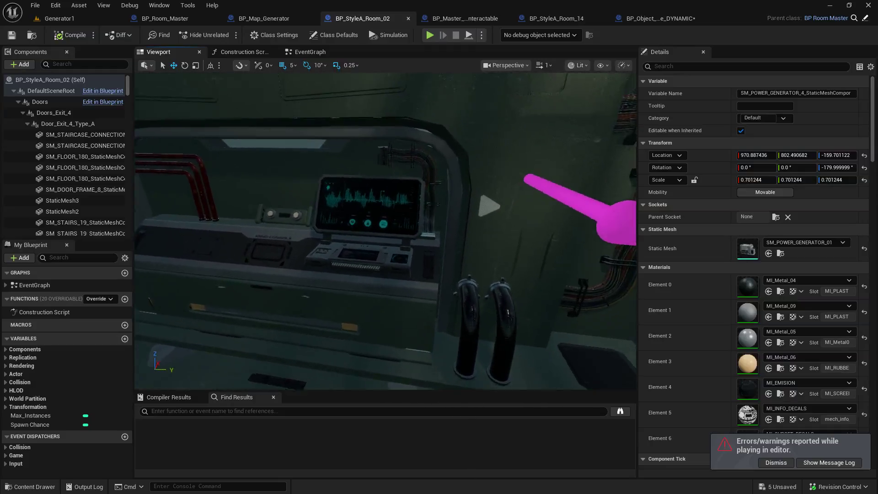
left_click(360, 196)
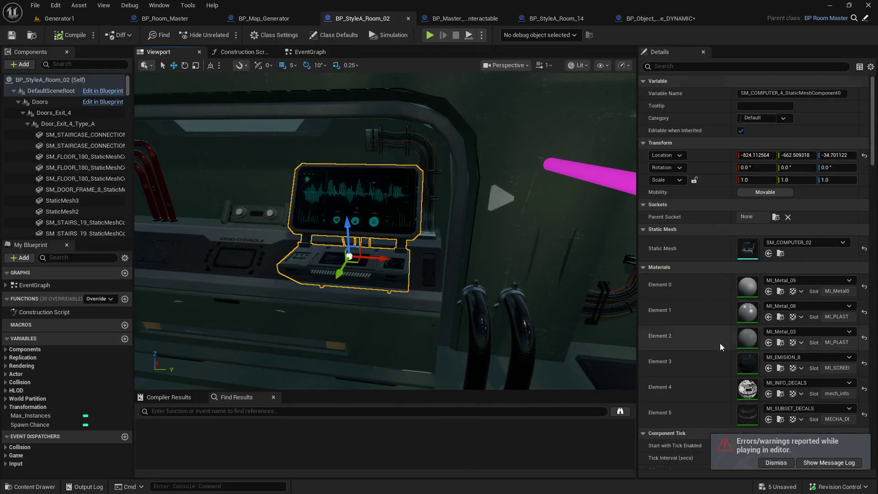
Add component tags Interactable and 0 to the computer console mesh
scroll(721, 342, "down", 5)
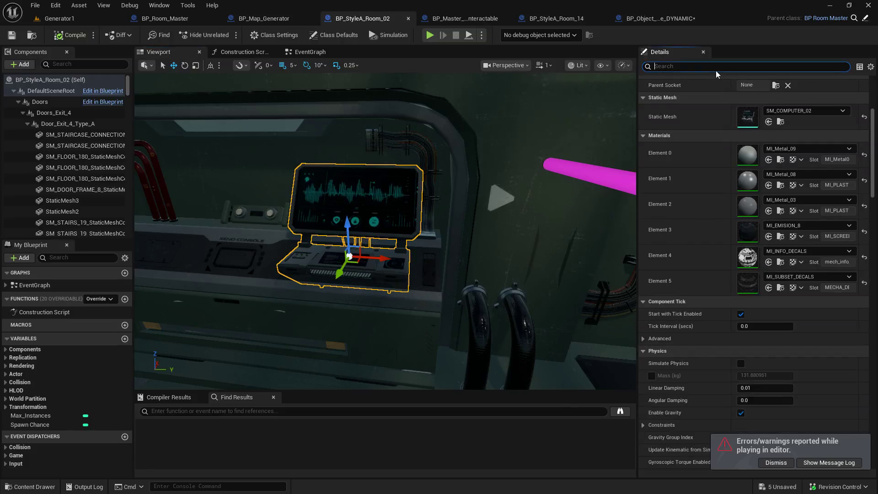
type("tag")
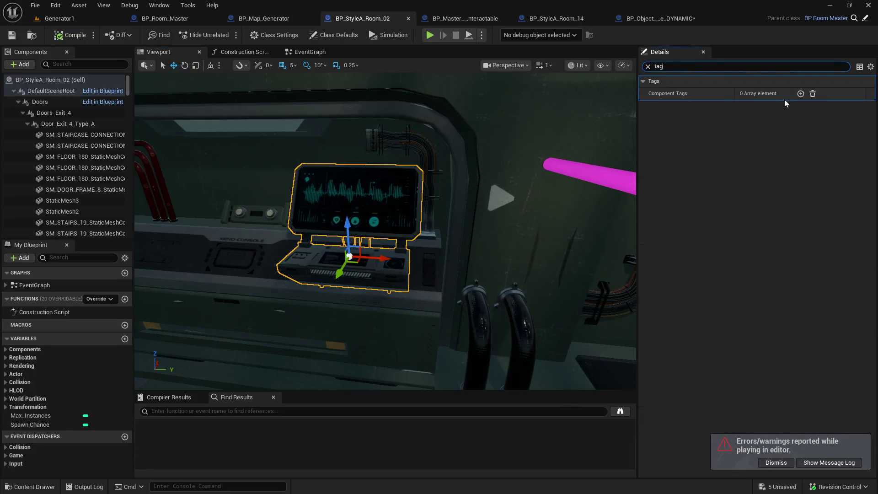
left_click(800, 95)
left_click(800, 94)
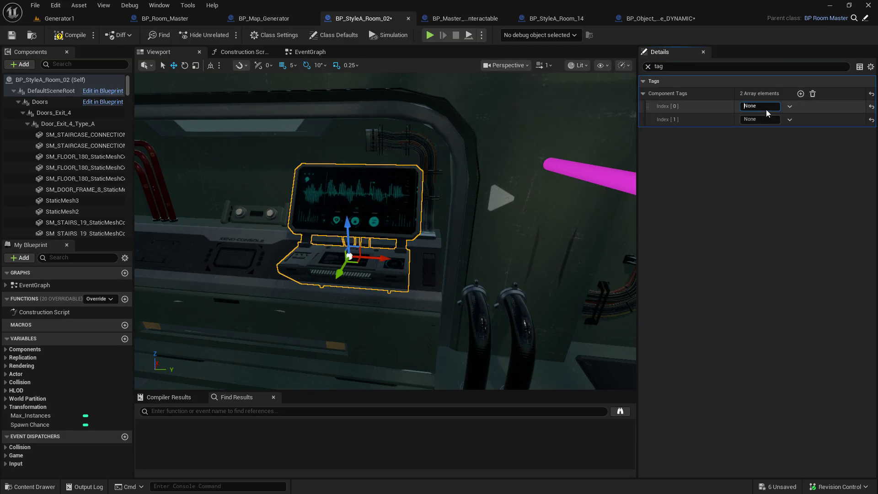
left_click(767, 110)
type("Interactable")
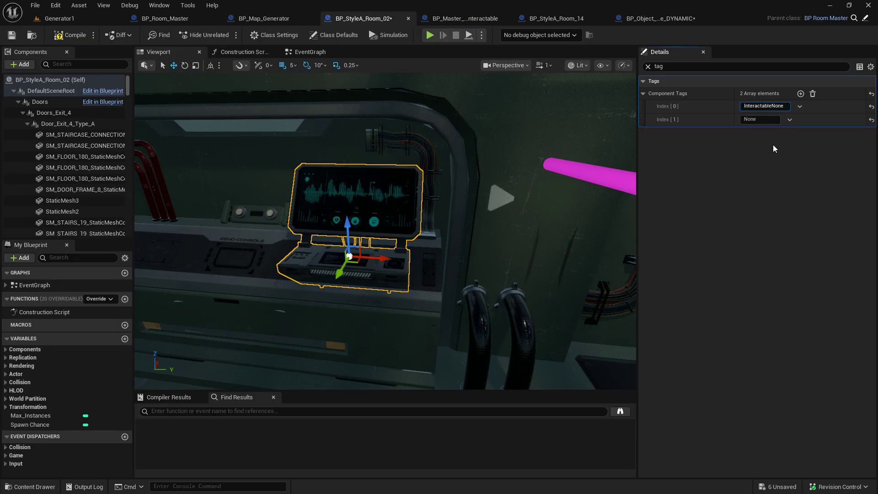
left_click(776, 120)
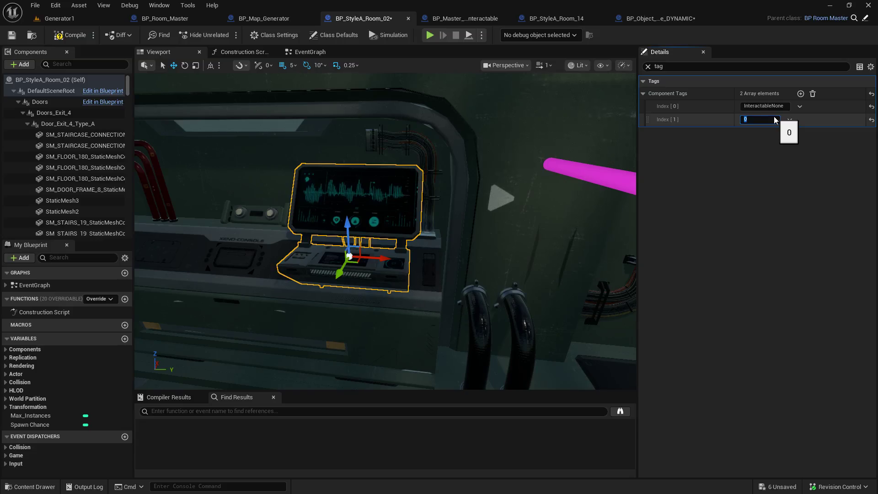
key("Return")
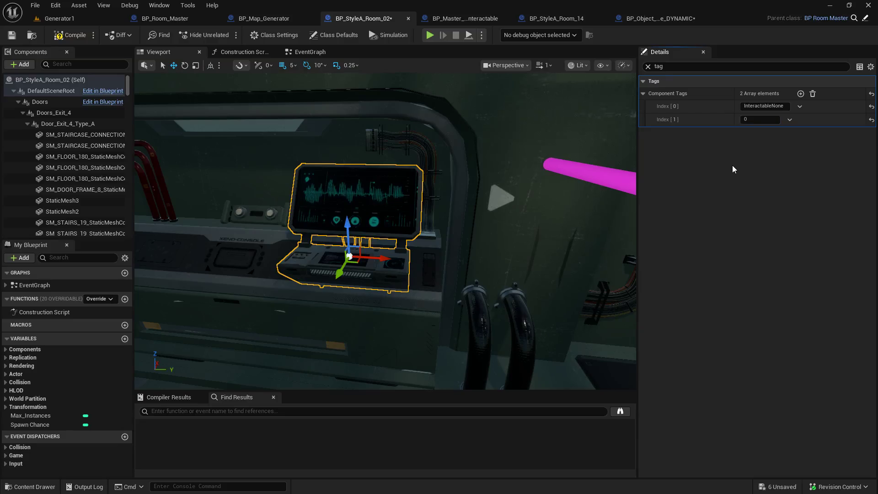
mouse_move(607, 166)
left_mouse_down()
mouse_move(480, 189)
mouse_move(406, 221)
left_mouse_up()
left_click(406, 221)
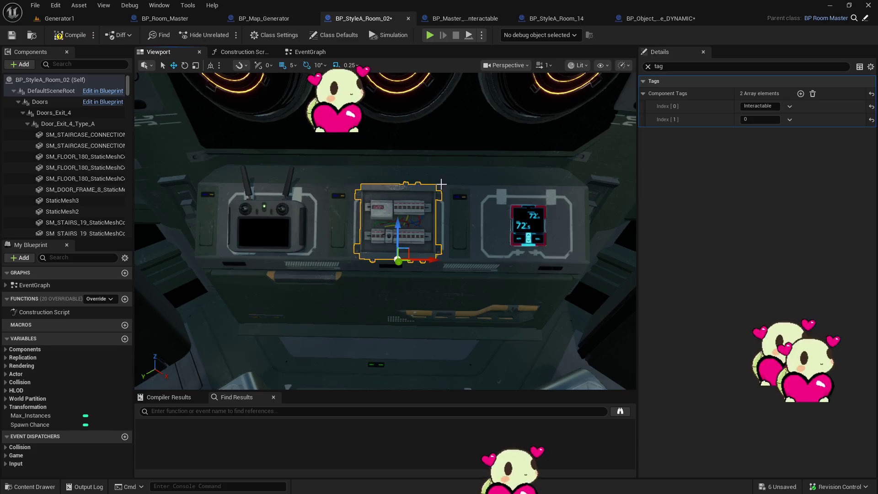
Save BP_StyleA_Room_02 after looking over the reactor area, then close its tab
scroll(441, 183, "up", 3)
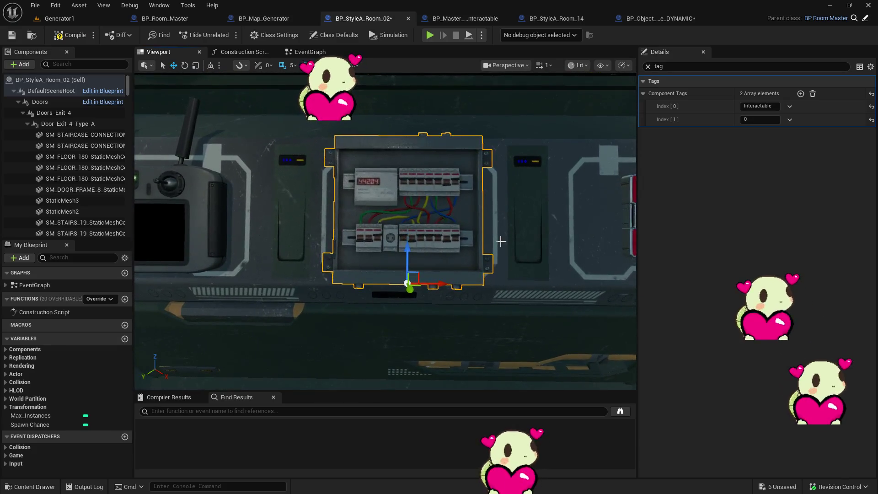
mouse_move(347, 284)
left_mouse_down()
mouse_move(311, 273)
mouse_move(320, 276)
left_mouse_up()
mouse_move(428, 218)
left_mouse_down()
mouse_move(461, 211)
mouse_move(429, 219)
left_mouse_up()
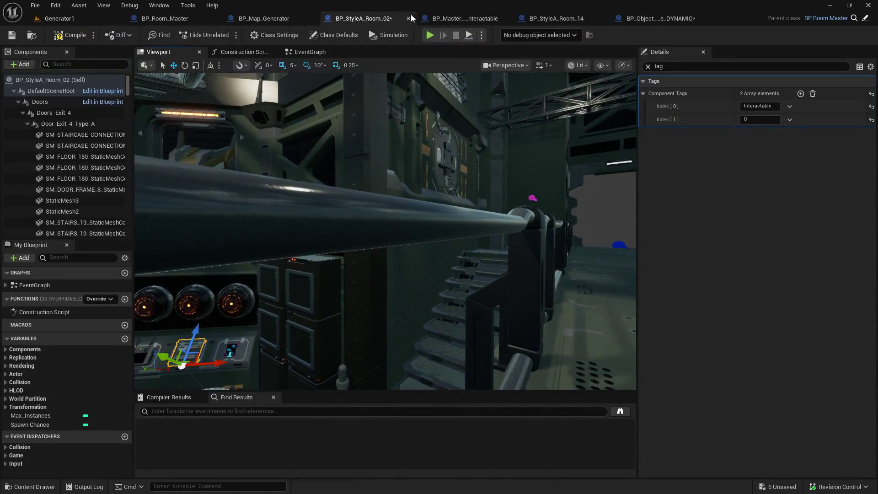
left_click(12, 35)
mouse_move(329, 160)
left_mouse_down()
mouse_move(316, 155)
mouse_move(329, 160)
left_mouse_up()
mouse_move(372, 190)
left_mouse_down()
mouse_move(356, 183)
mouse_move(283, 61)
left_mouse_up()
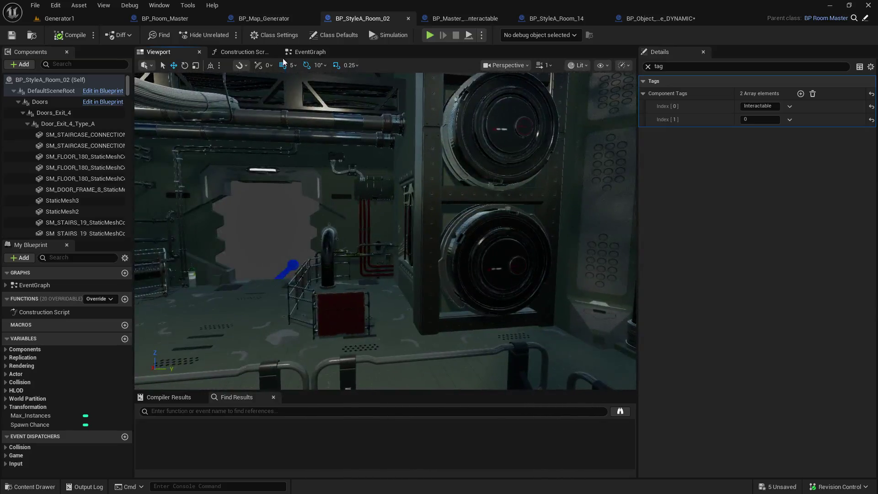
left_click(408, 18)
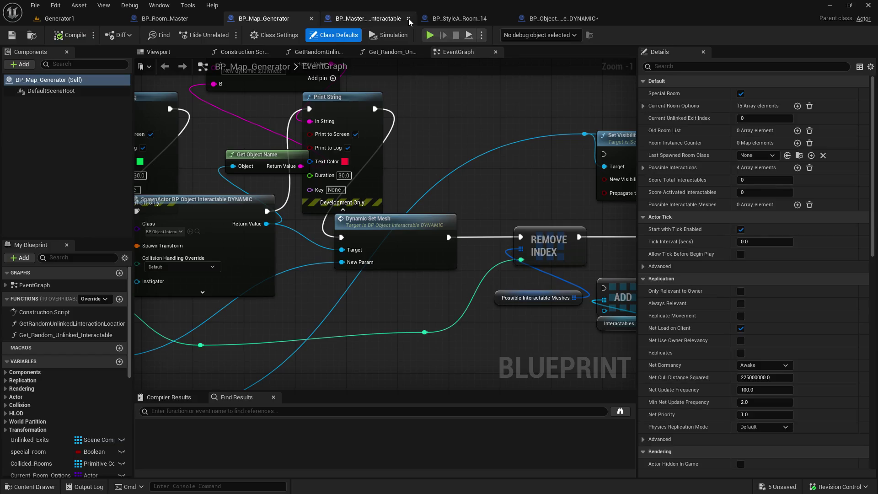
From Generator1, browse to Map_Content/1_StyleA and open BP_StyleA_Room_03's viewport
left_click(76, 18)
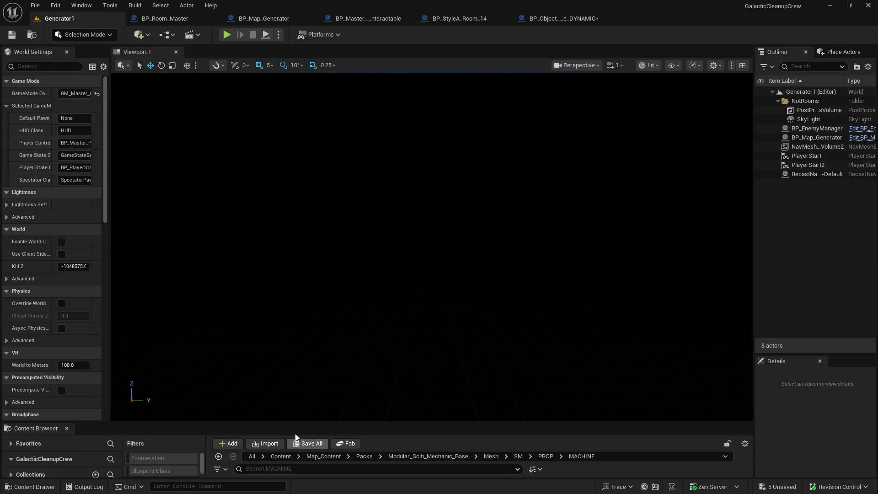
mouse_move(285, 349)
left_mouse_down()
mouse_move(304, 231)
mouse_move(274, 249)
mouse_move(137, 257)
left_mouse_up()
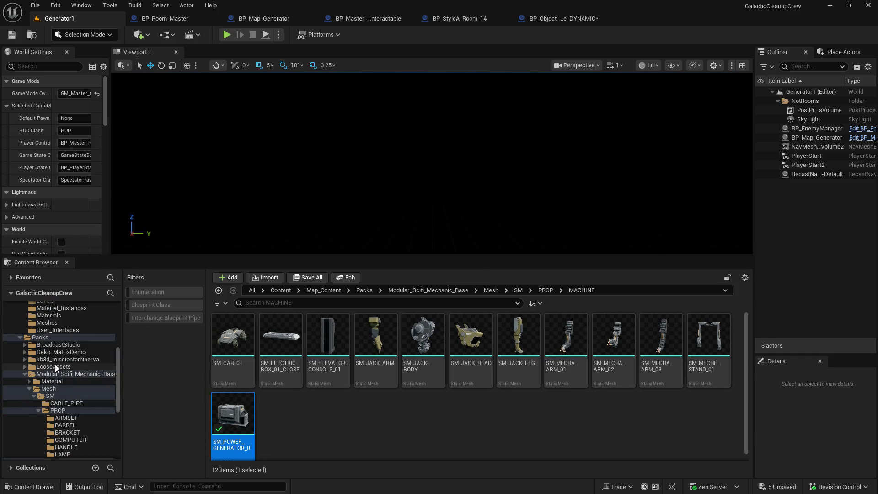
left_click(32, 343, "ctrl")
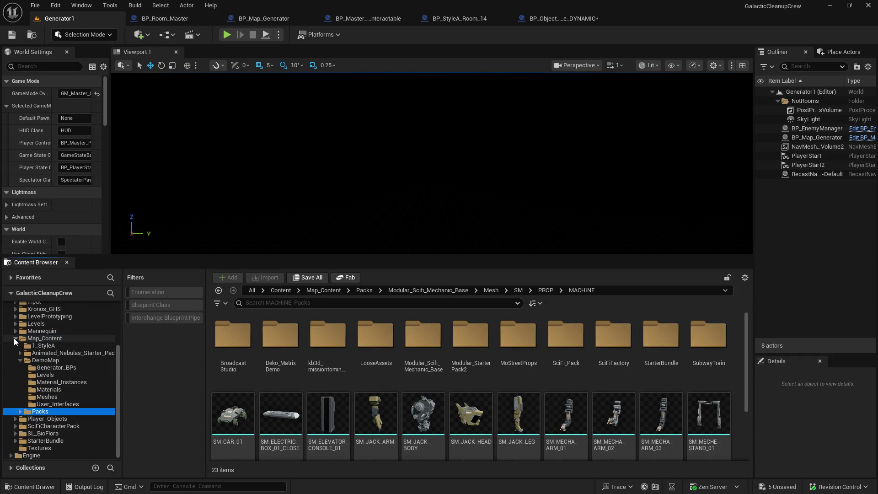
left_click(44, 345)
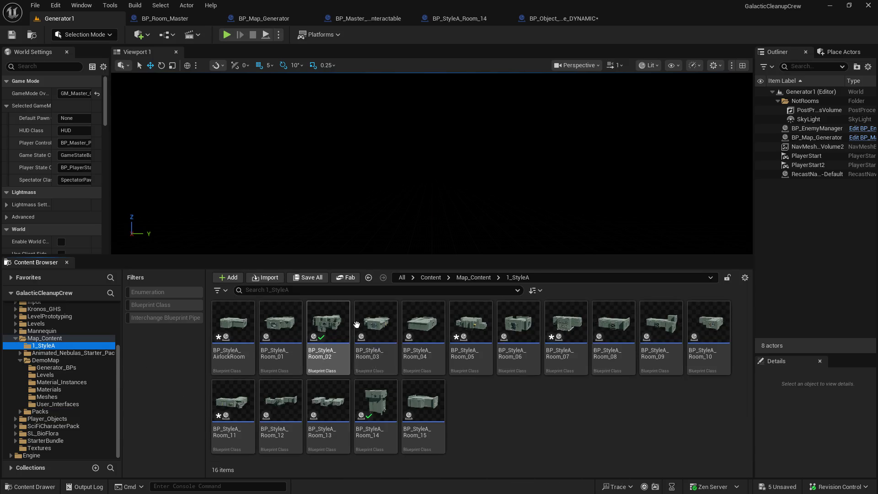
double_click(366, 326)
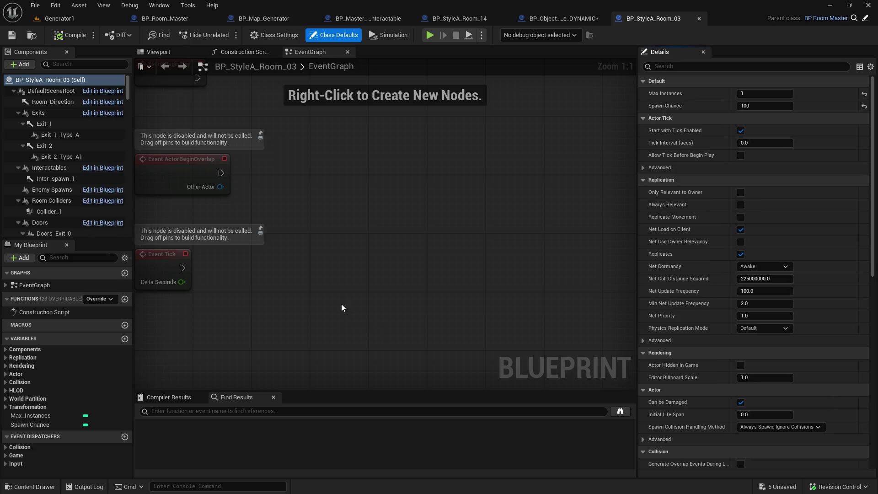
left_click(156, 50)
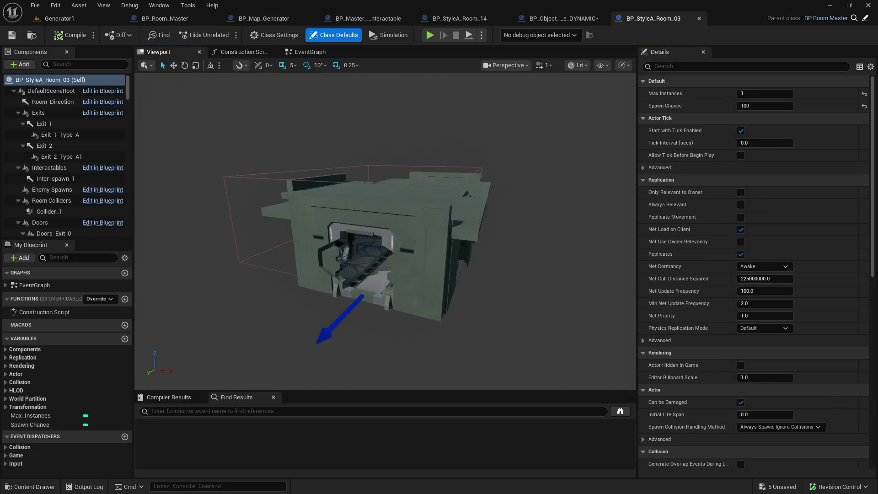
Give the server rack mesh component tags Interactable and 0
scroll(385, 230, "up", 10)
mouse_move(349, 253)
left_mouse_down()
mouse_move(283, 249)
mouse_move(297, 245)
left_mouse_up()
mouse_move(386, 231)
left_mouse_down()
mouse_move(334, 229)
mouse_move(374, 217)
left_mouse_up()
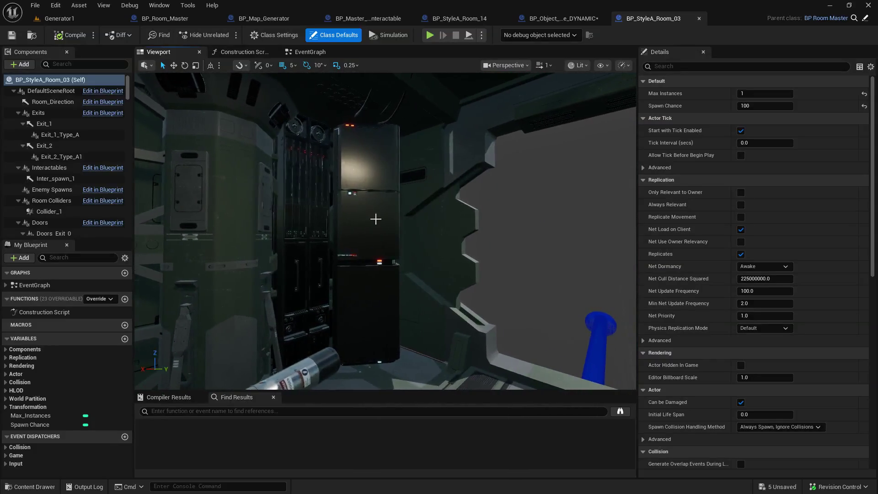
left_click(392, 229)
left_click(751, 66)
type("tag")
left_click(800, 94)
left_click(801, 94)
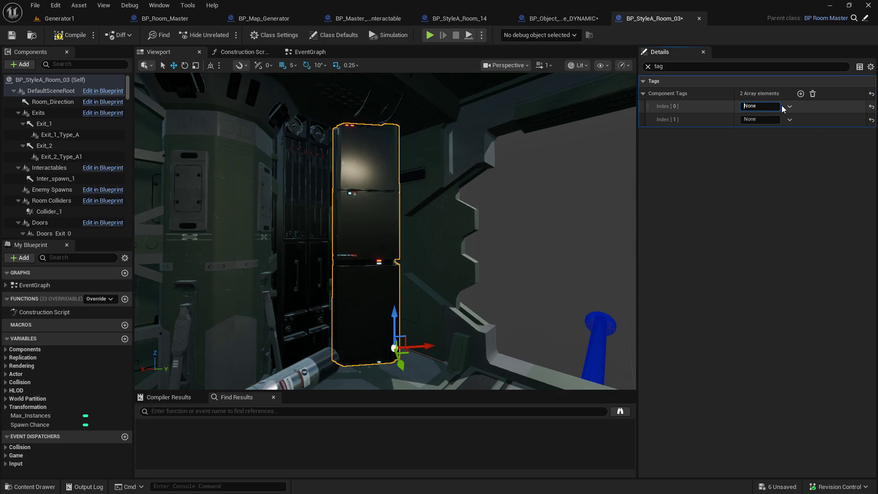
type("Interactable")
left_click(764, 119)
type("0")
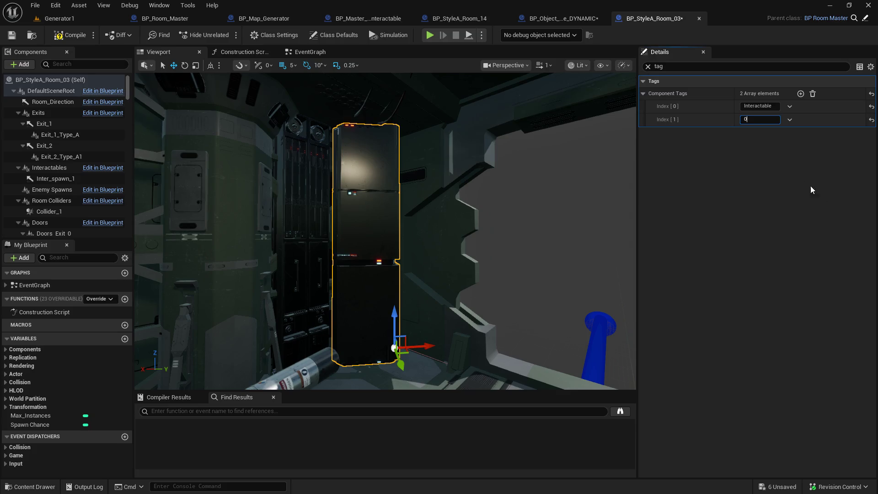
Tag the wall storage unit with Interactable and 0, then compile BP_StyleA_Room_03
left_click_drag(488, 164, 488, 165)
left_click(425, 298)
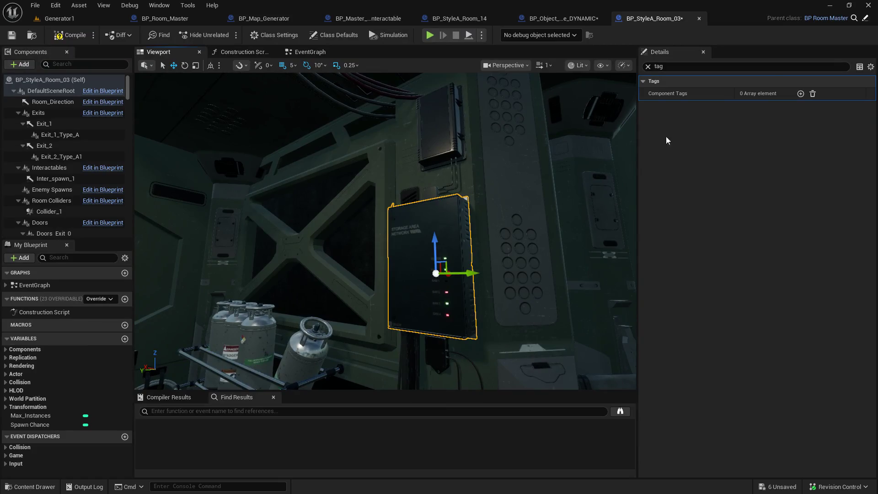
left_click(799, 95)
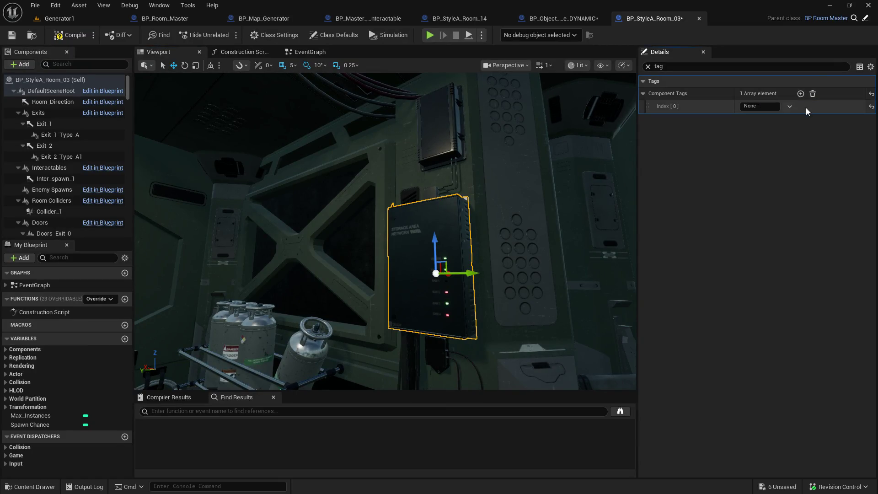
left_click(800, 94)
left_click(761, 105)
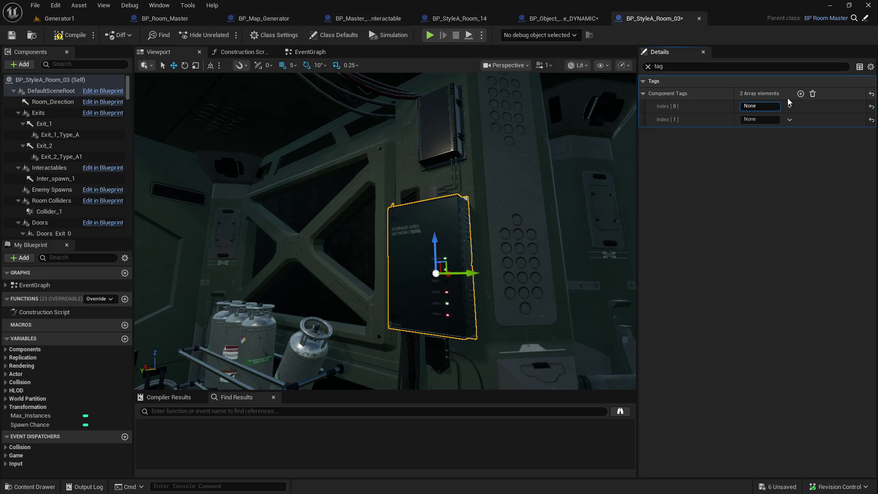
key("ctrl+a")
key("Tab")
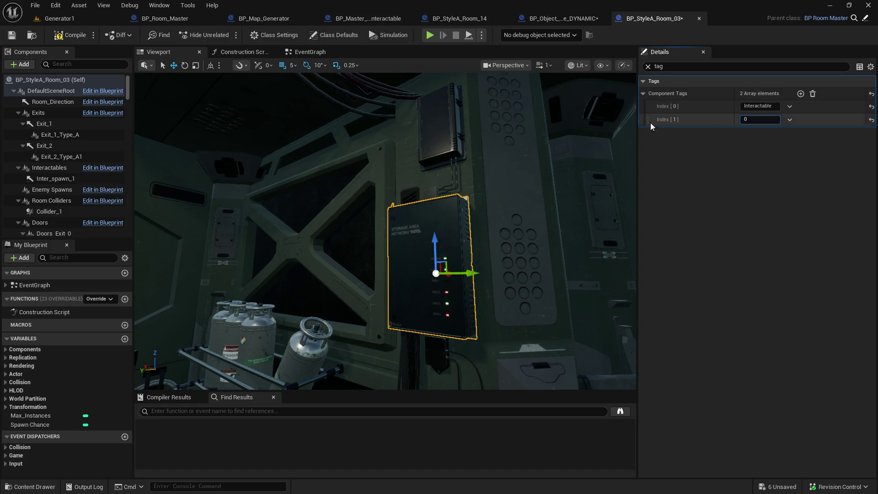
left_click(71, 40)
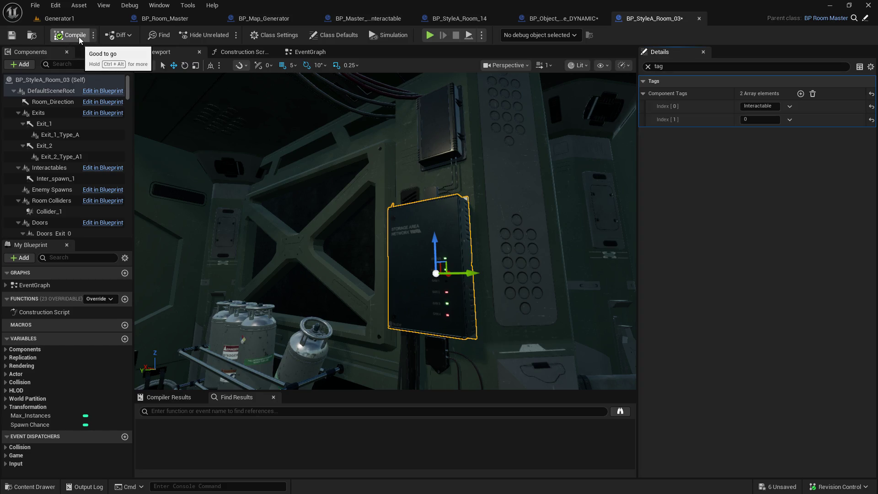
left_click(75, 20)
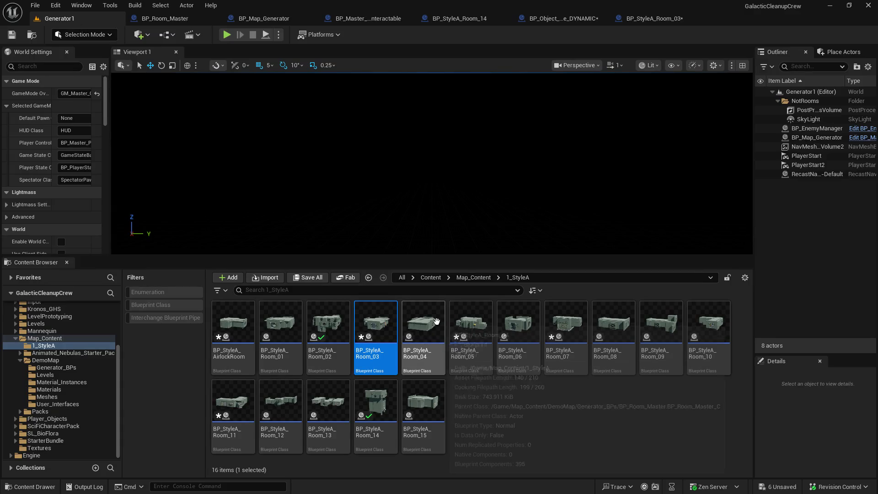
Open BP_StyleA_Room_04 and tag its bottle recycling machine with Interactable and 0
double_click(436, 321)
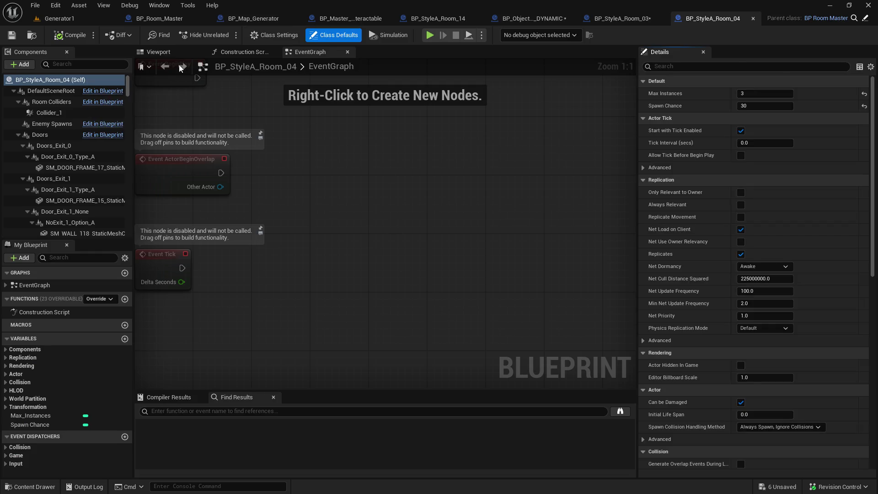
left_click(168, 53)
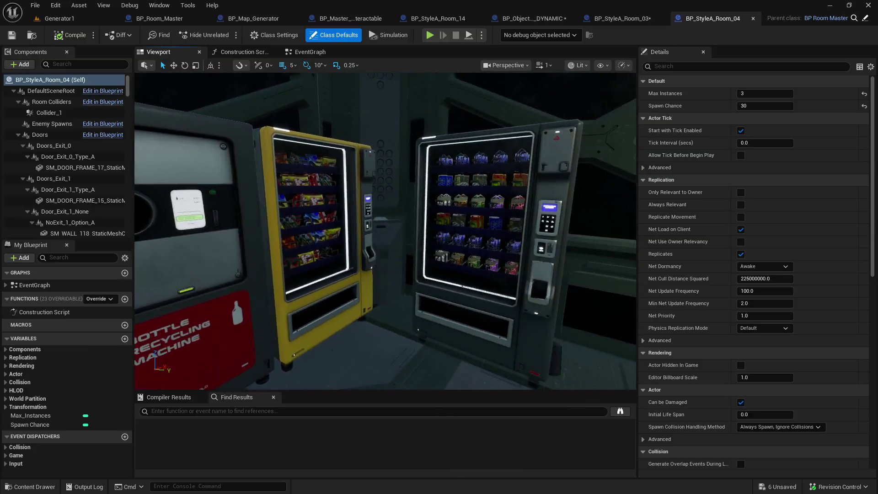
left_click(379, 231)
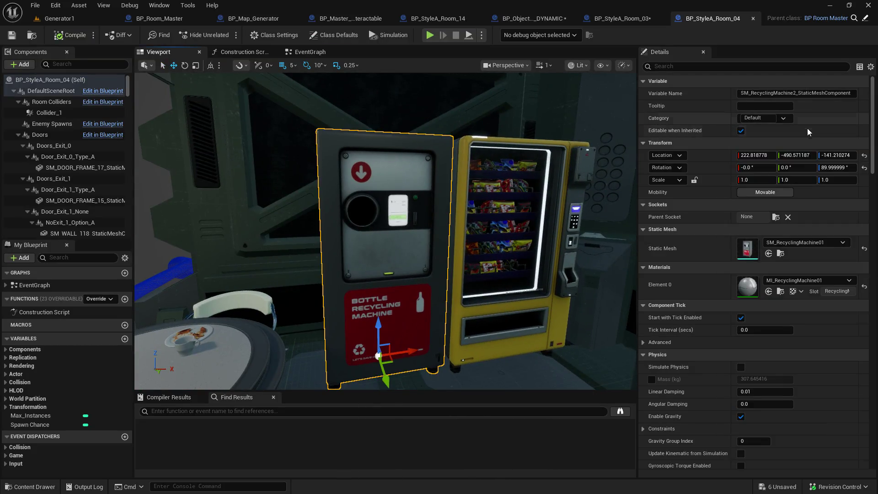
type("tag")
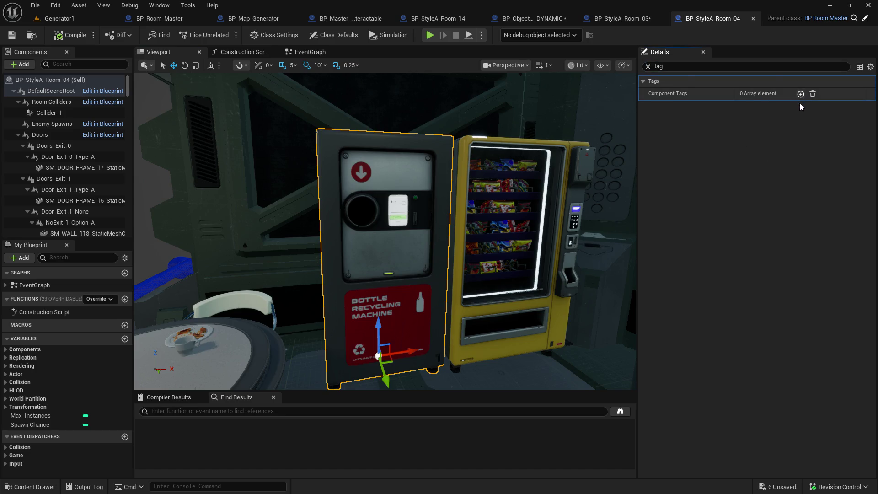
left_click(800, 94)
left_click(800, 94)
left_click(772, 108)
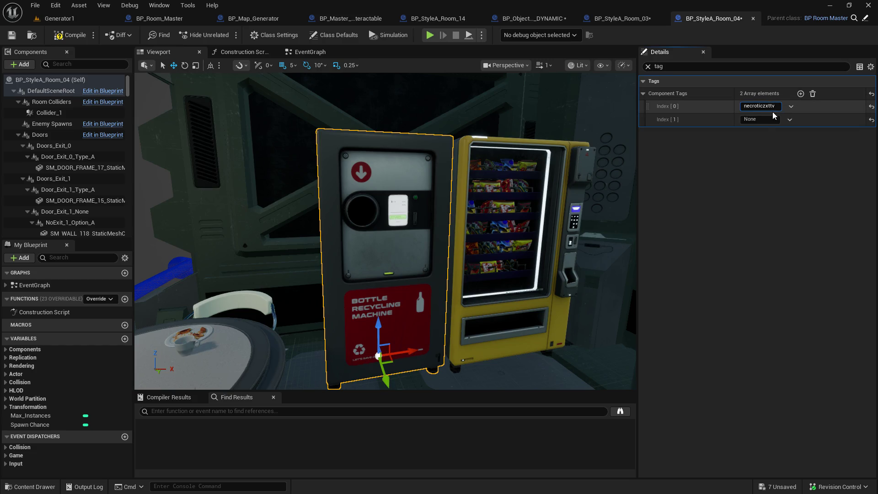
key("ctrl+a")
type("Interac")
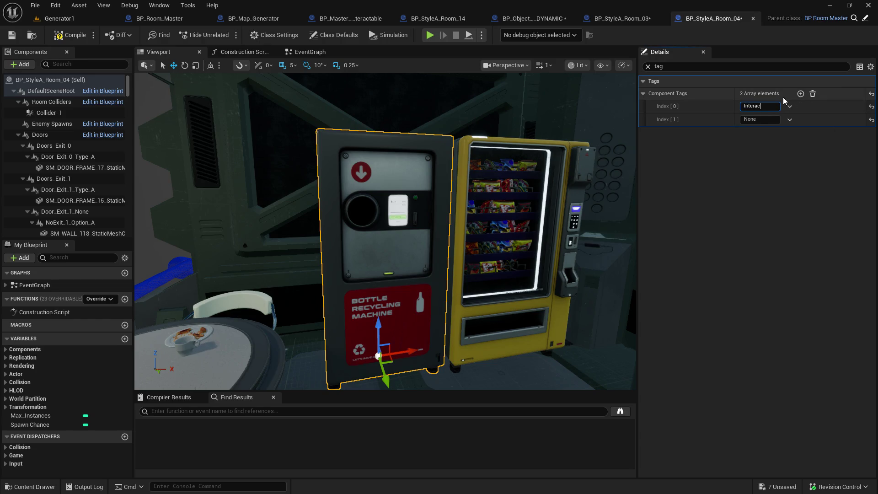
type("table")
key("Tab")
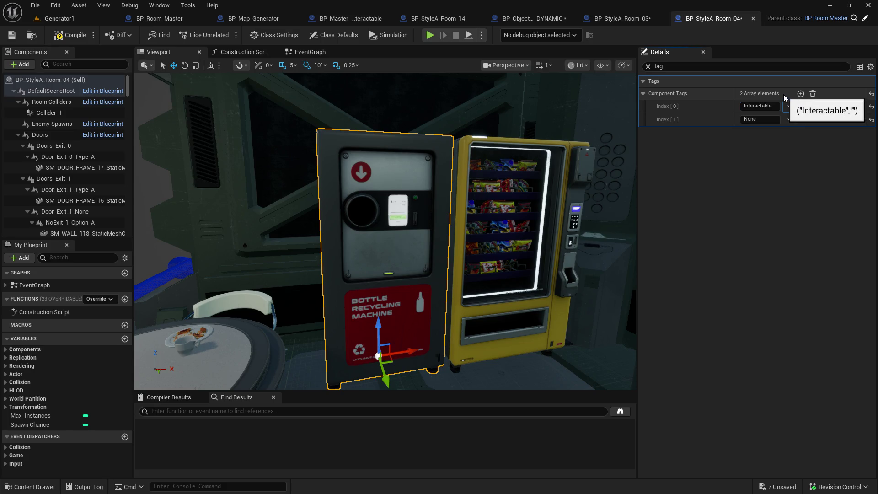
left_click(748, 120)
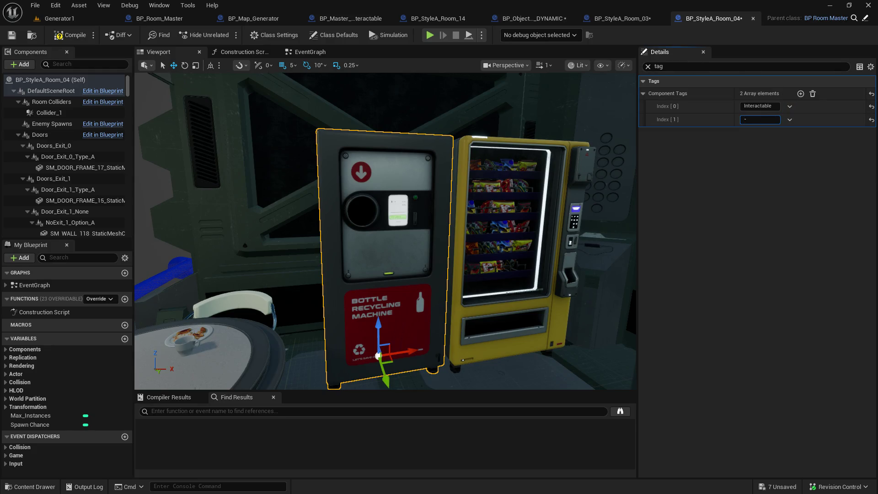
type("0")
key("Return")
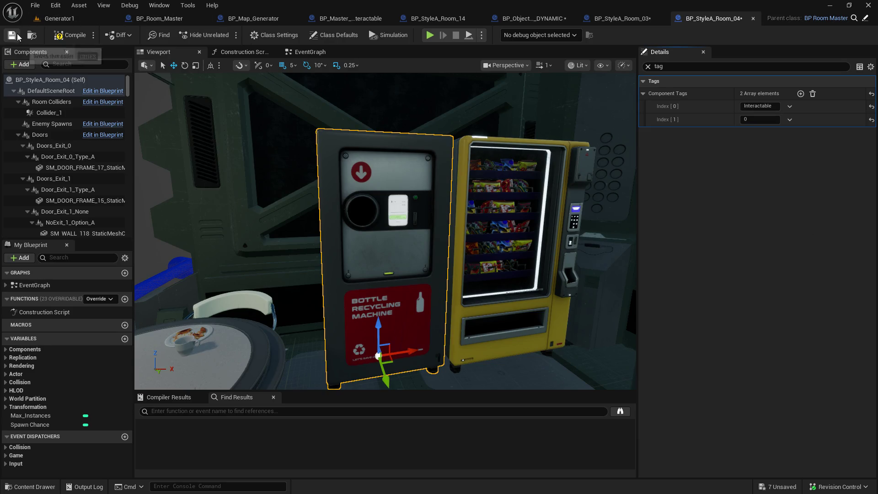
Save and compile BP_StyleA_Room_04, dismissing the check-out prompt
left_click(14, 37)
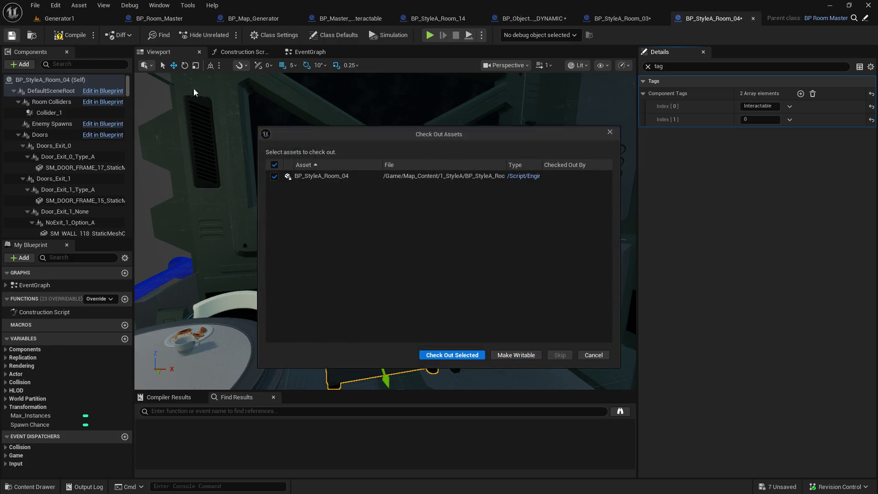
key("Escape")
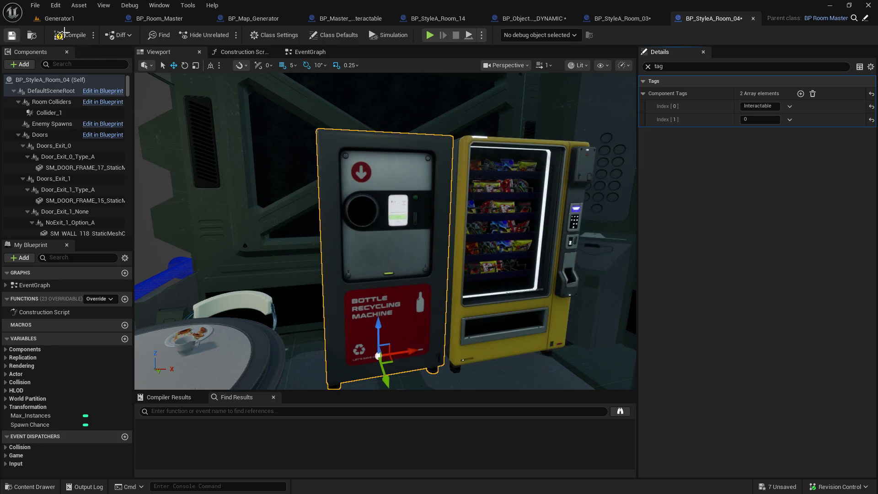
left_click(65, 35)
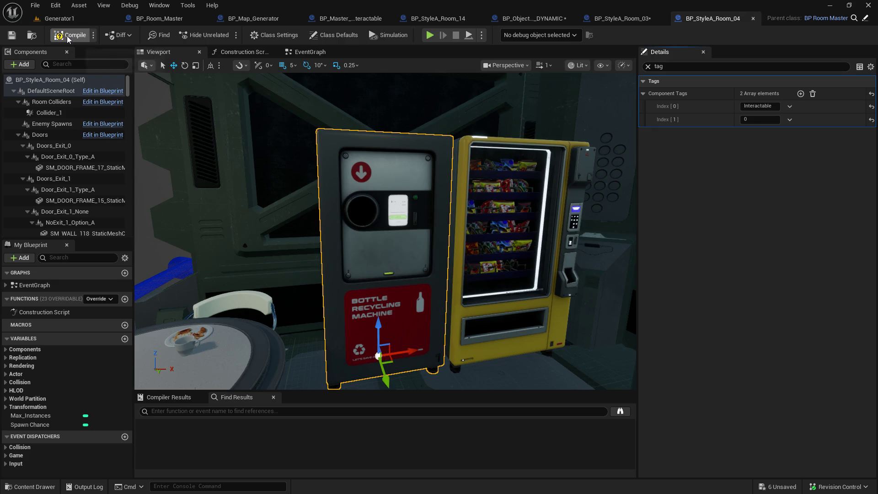
mouse_move(346, 161)
left_mouse_down()
mouse_move(484, 168)
mouse_move(374, 169)
mouse_move(421, 170)
mouse_move(377, 109)
left_mouse_up()
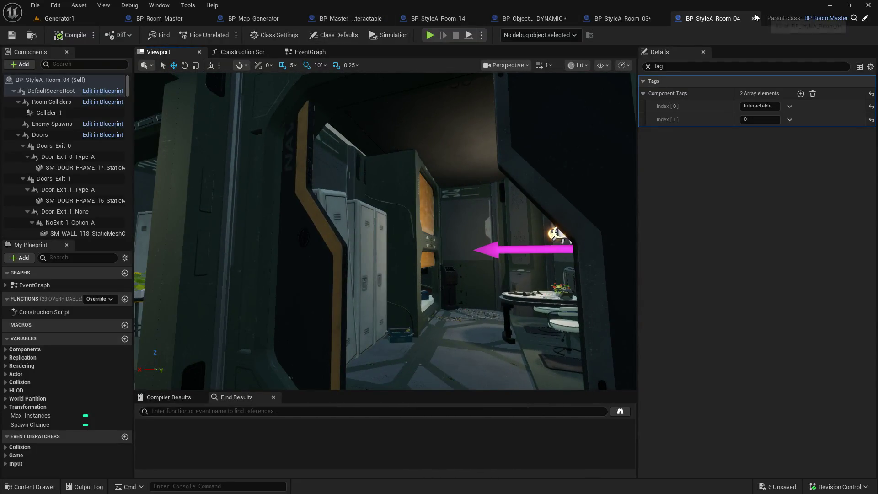
Close BP_StyleA_Room_04 and open BP_StyleA_Room_05's viewport near the power generator
left_click(752, 18)
left_click(59, 18)
double_click(479, 322)
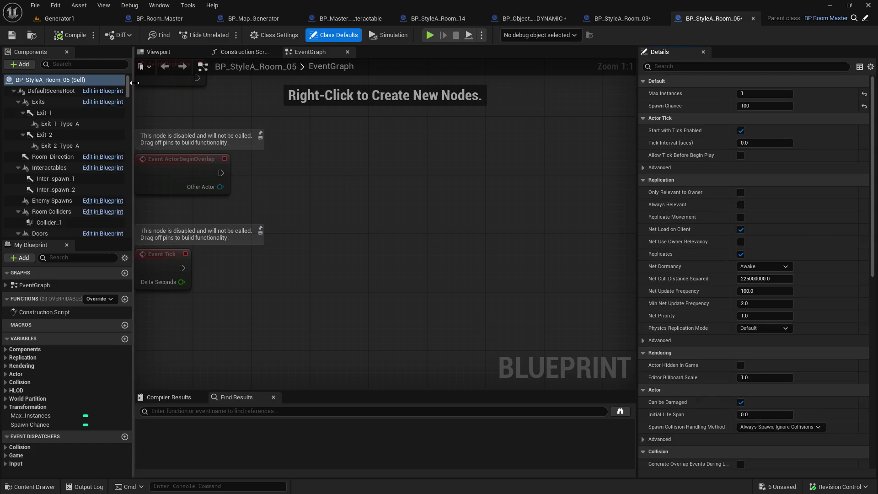
left_click(167, 54)
mouse_move(267, 172)
left_mouse_down()
mouse_move(258, 133)
mouse_move(239, 115)
mouse_move(446, 200)
left_mouse_up()
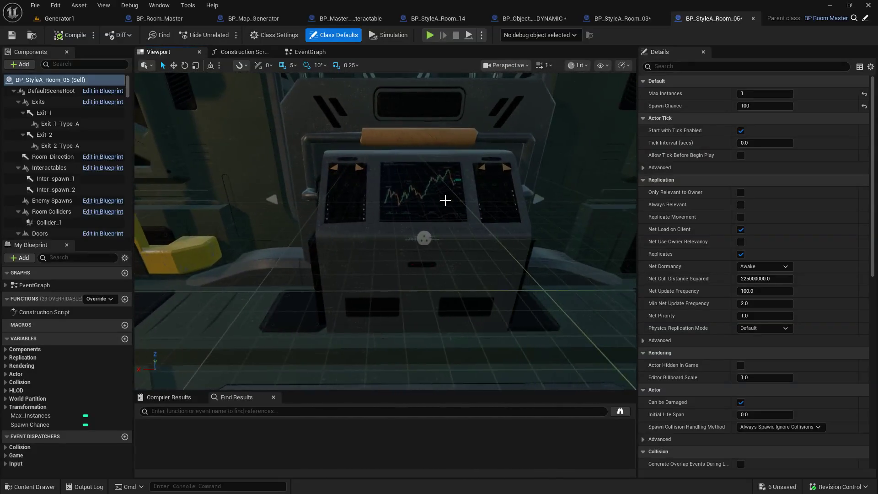
Give the power generator mesh component tags Interactable and 0
left_click(447, 200)
left_click(718, 67)
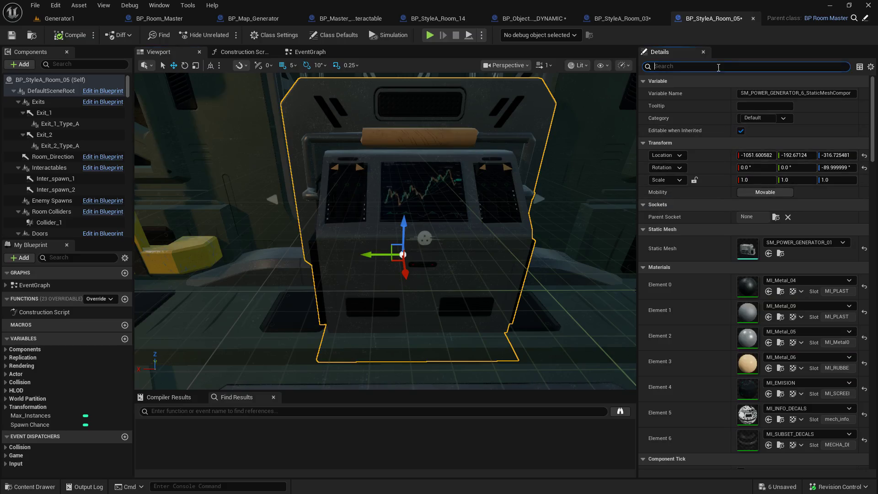
type("tag")
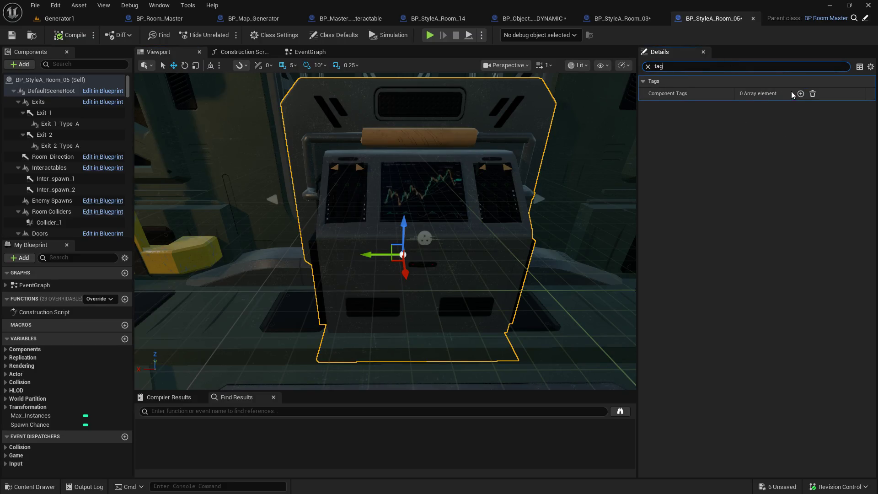
left_click(801, 94)
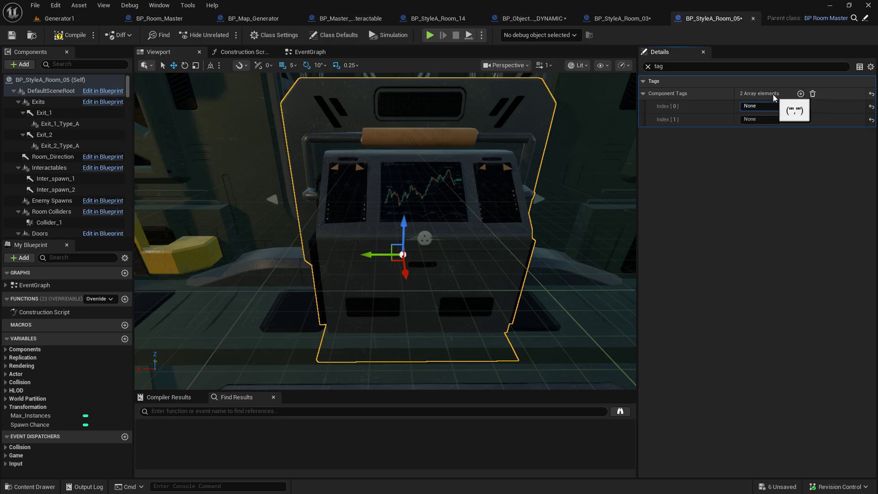
key("Tab")
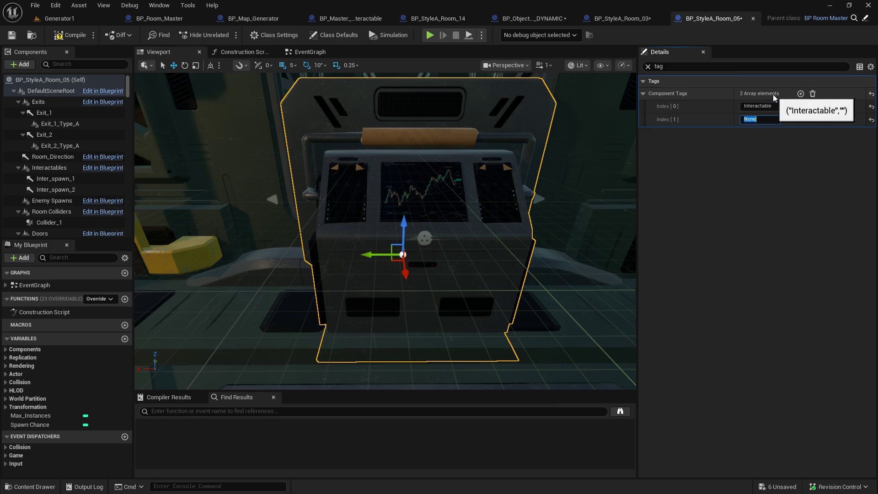
type("0")
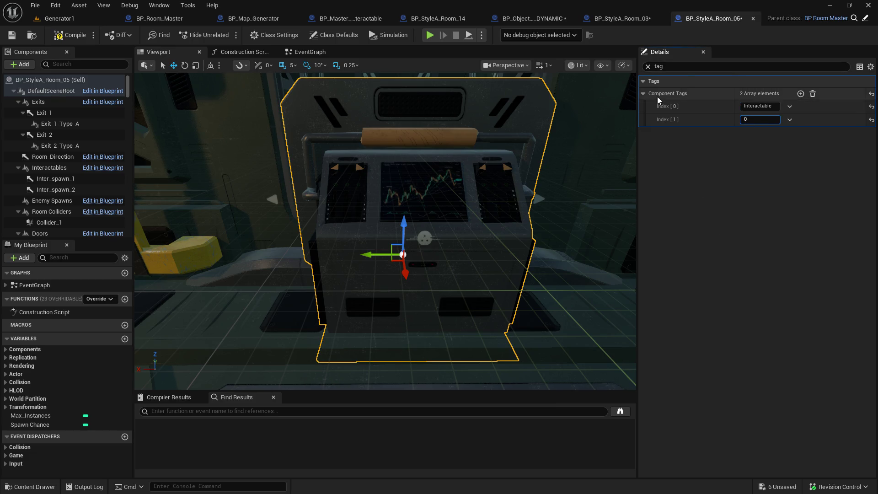
mouse_move(385, 231)
left_mouse_down()
mouse_move(329, 233)
mouse_move(379, 231)
mouse_move(369, 202)
left_mouse_up()
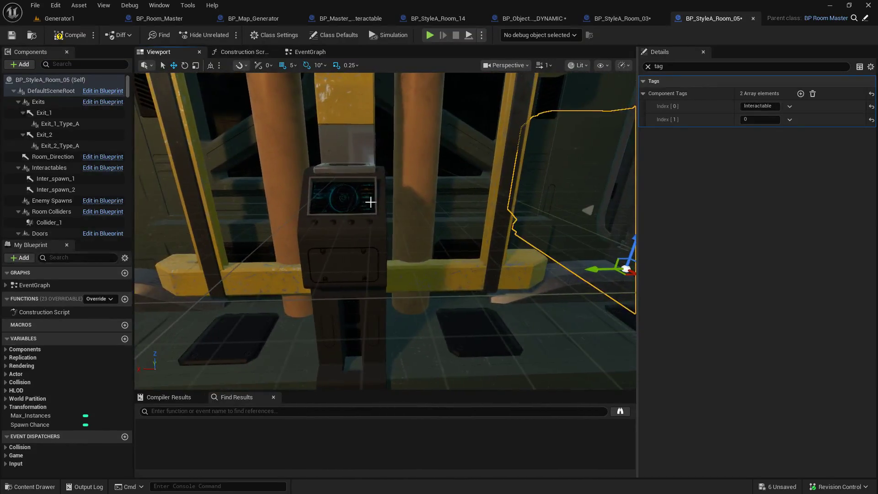
Tag the console terminal between the yellow railings with Interactable and 0
left_click(368, 201)
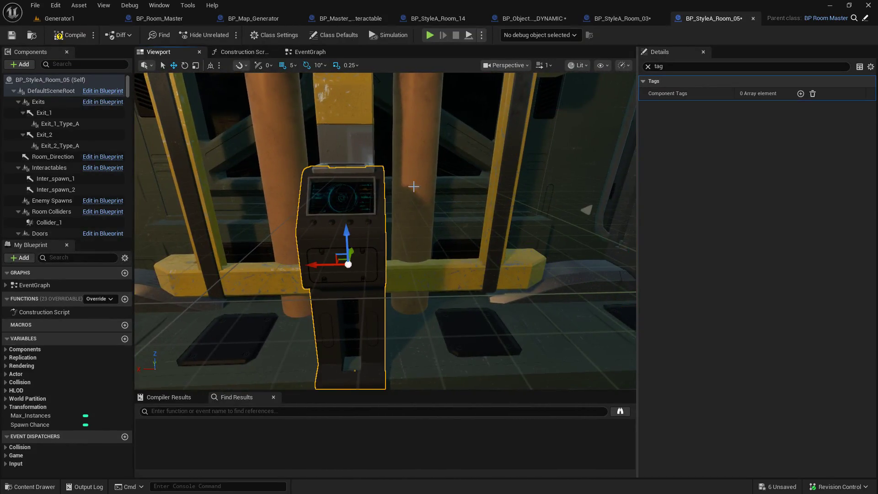
left_click(800, 93)
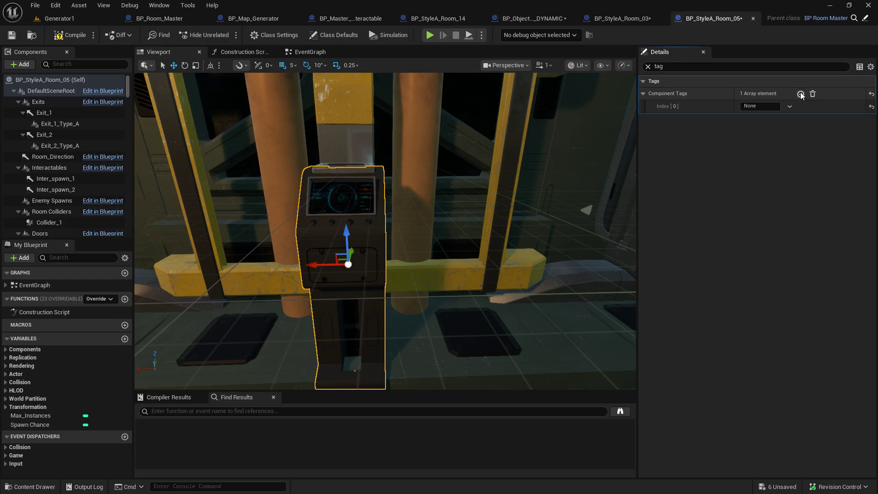
left_click(800, 94)
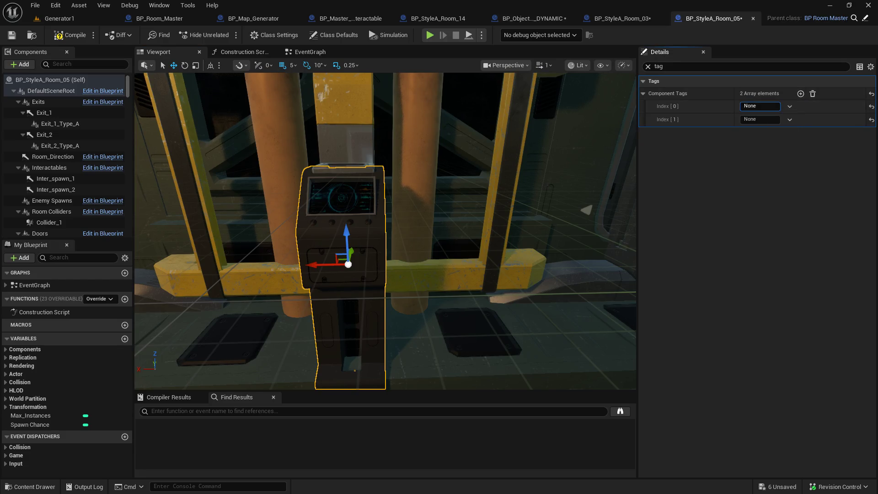
type("Interactable")
left_click(759, 119)
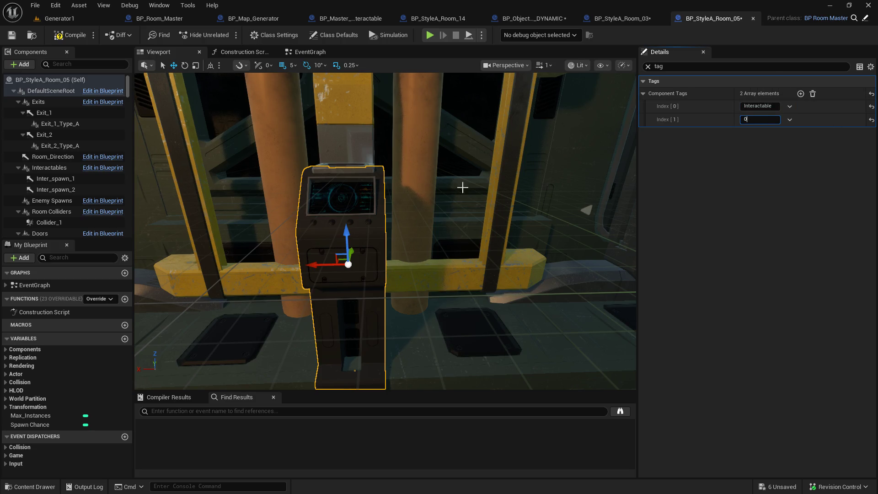
left_click(443, 243)
mouse_move(447, 243)
left_mouse_down()
mouse_move(333, 215)
mouse_move(357, 223)
mouse_move(320, 221)
left_mouse_up()
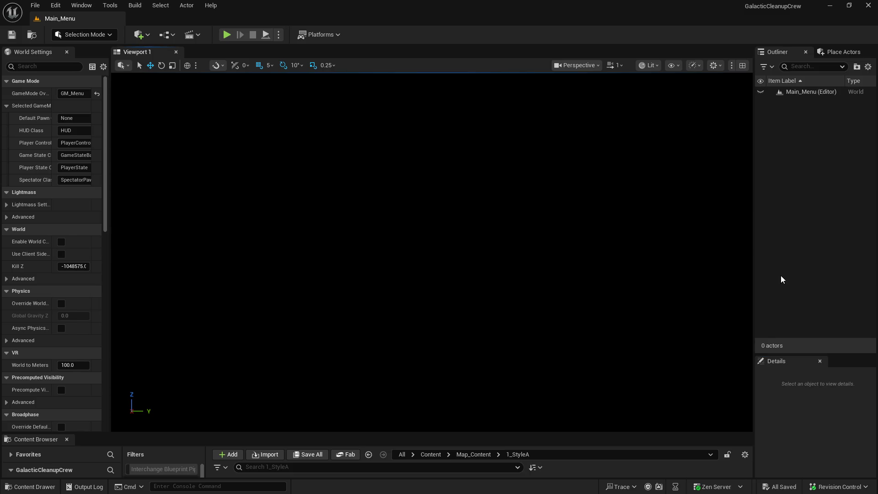
Playtest the Main_Menu level, stop it, and browse the DemoMap folder
left_click(827, 464)
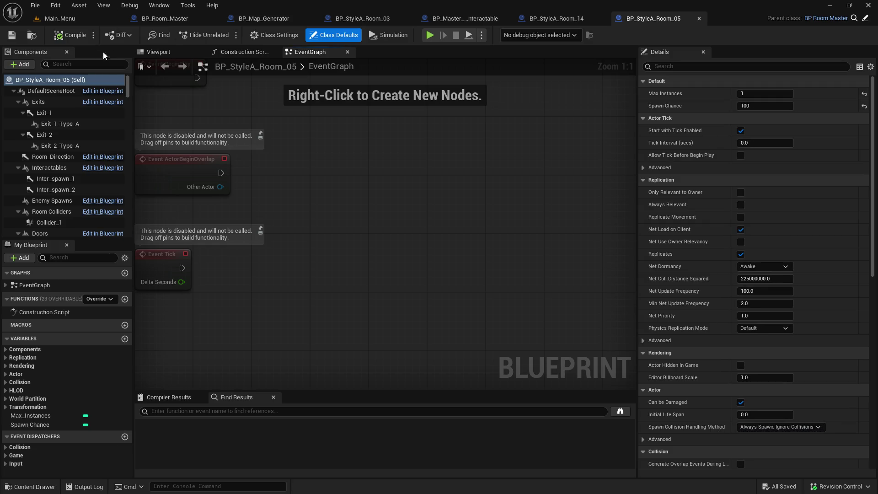
left_click(60, 21)
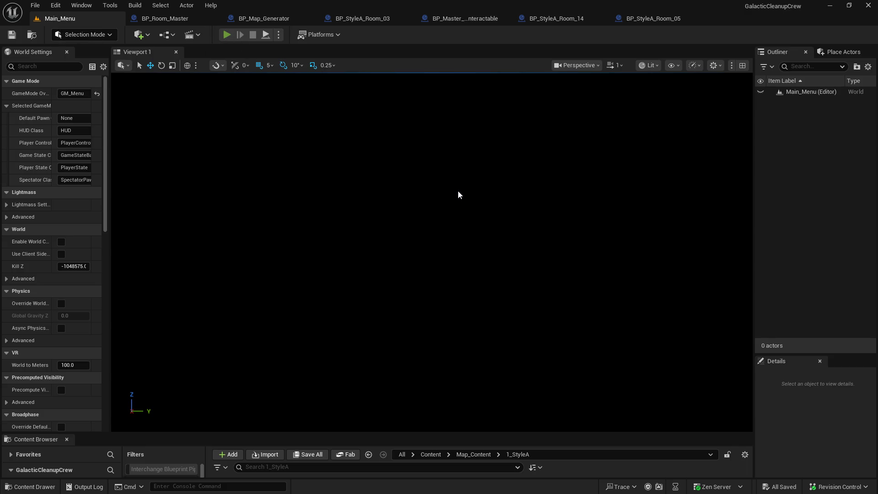
key("alt+p")
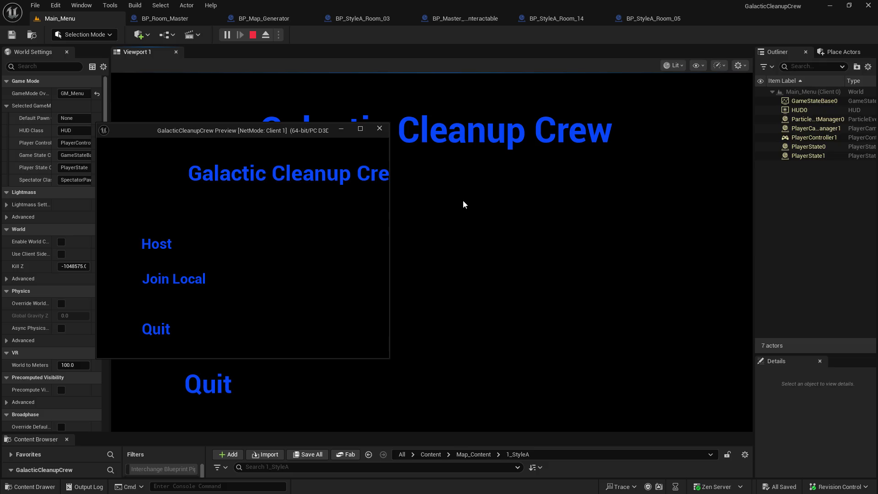
left_click(463, 199)
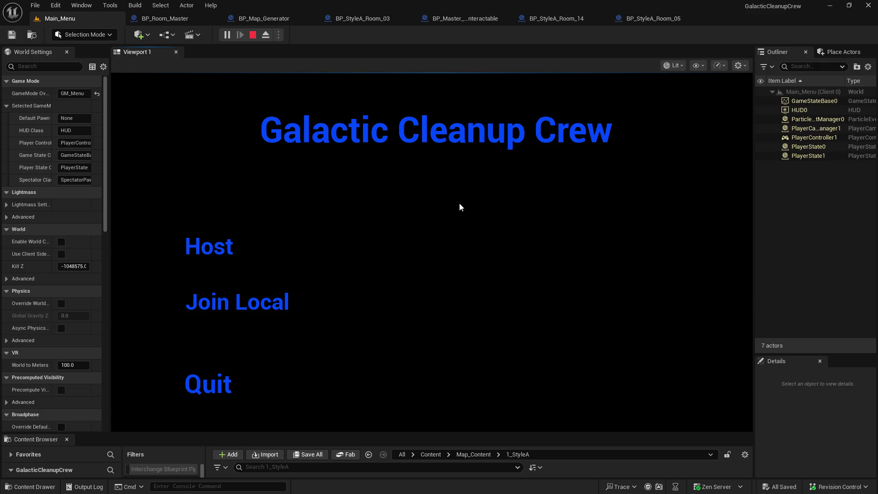
left_click(253, 35)
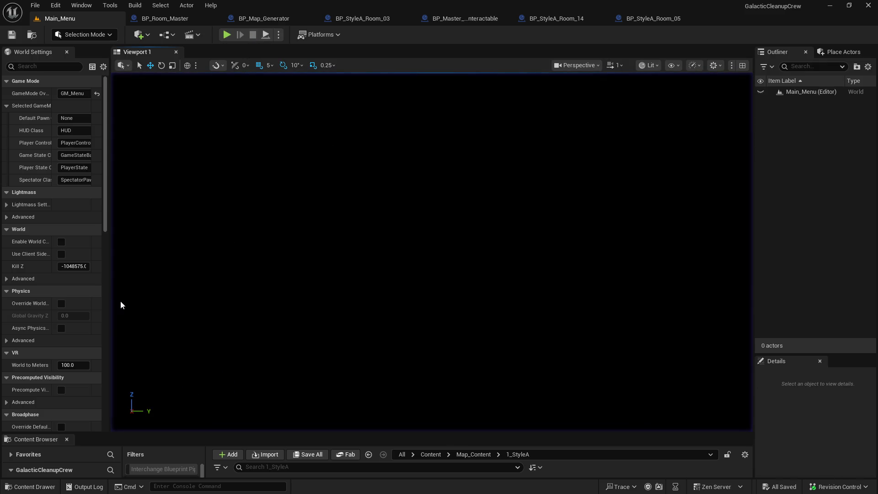
left_click_drag(158, 435, 201, 310)
left_click(72, 404)
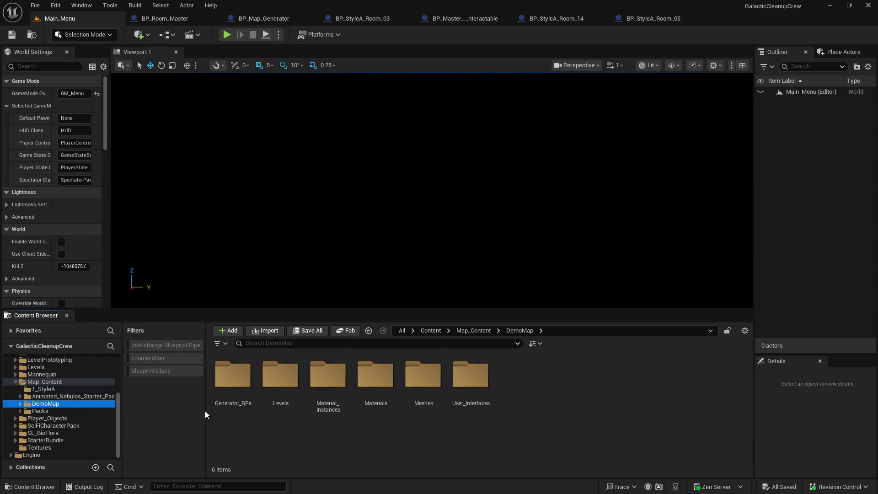
Load Generator1 from DemoMap > Levels, then stop its playtest
double_click(288, 383)
left_click(237, 374)
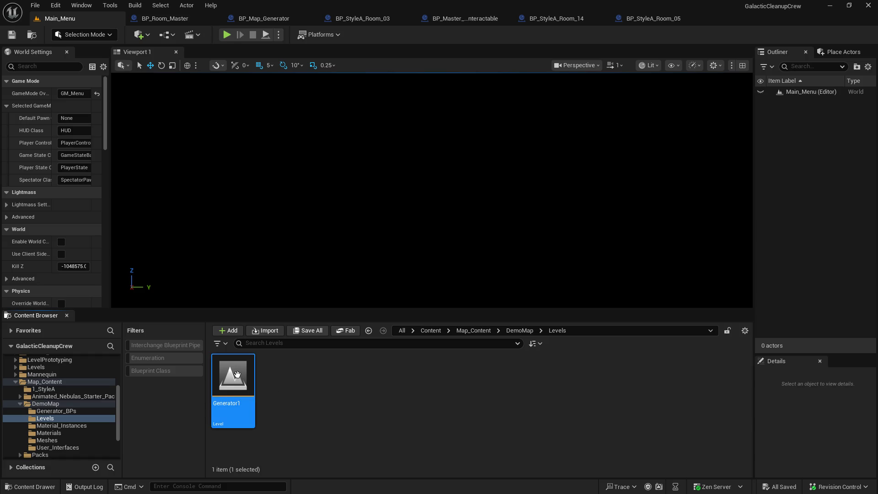
left_click_drag(307, 310, 320, 427)
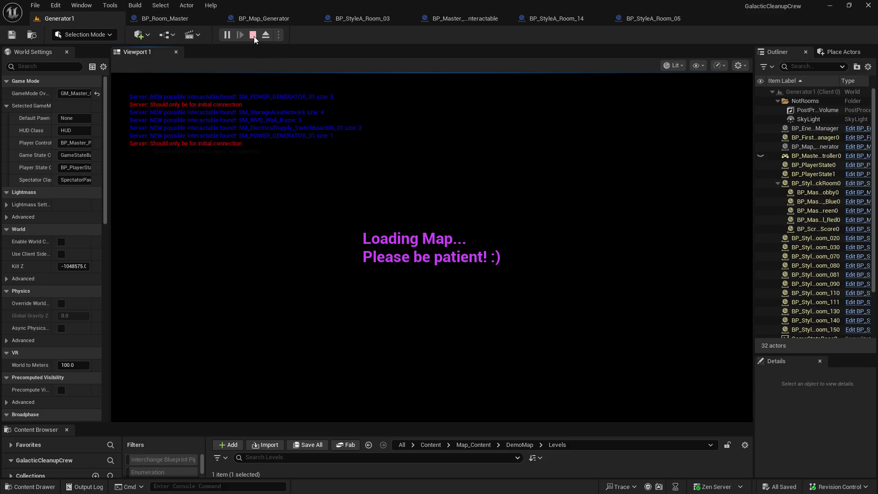
left_click(279, 34)
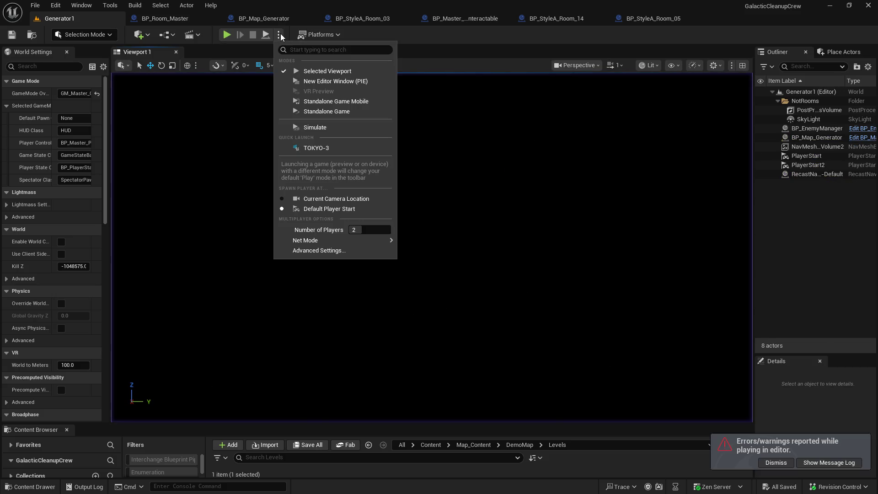
Set Number of Players to 1 in the Play options
left_click(368, 228)
type("1")
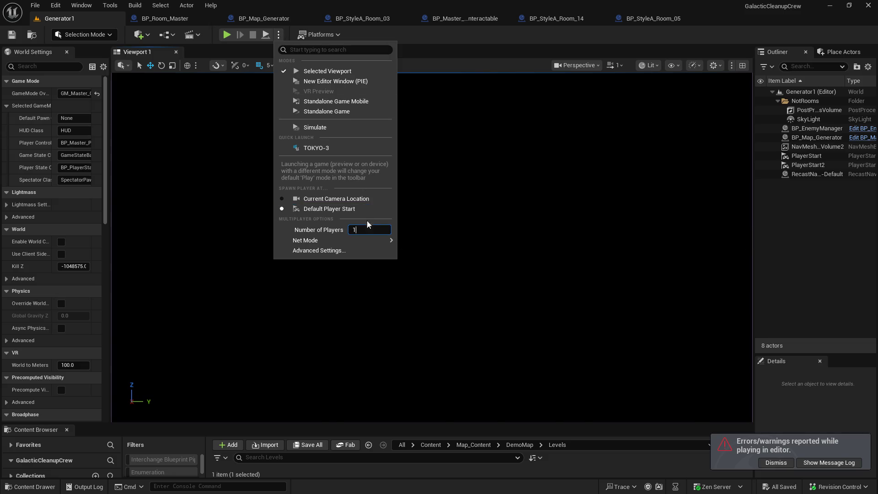
left_click(427, 63)
Start a Generator1 playtest, walk forward, then switch to the BP_Object_Interactable_DYNAMIC blueprint
left_click(222, 37)
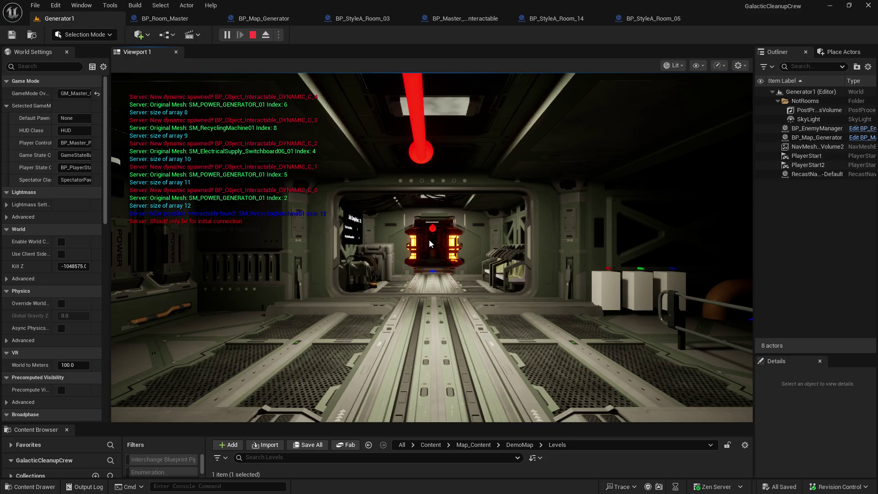
key("w")
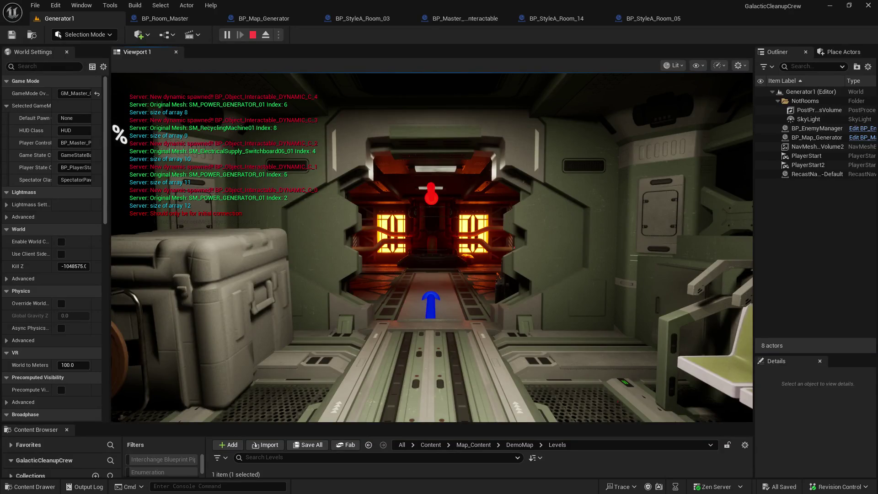
key("alt+Tab")
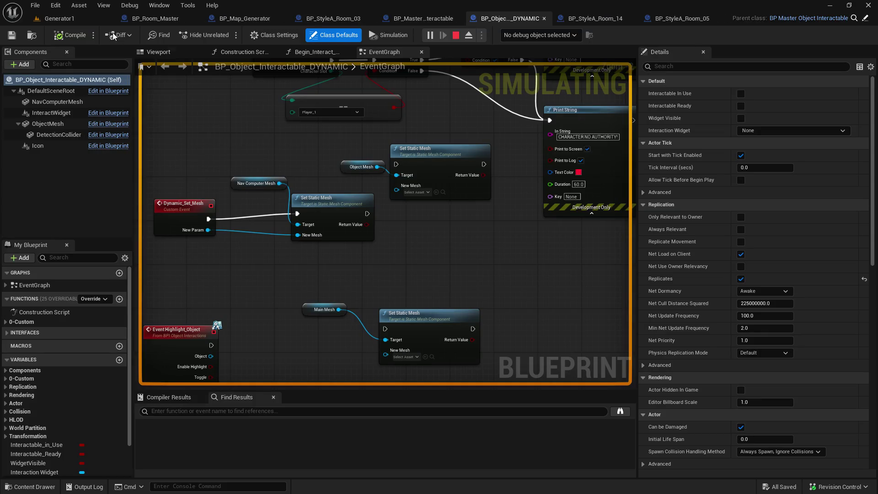
Go back to the running Generator1 playtest through its level tab
left_click(54, 18)
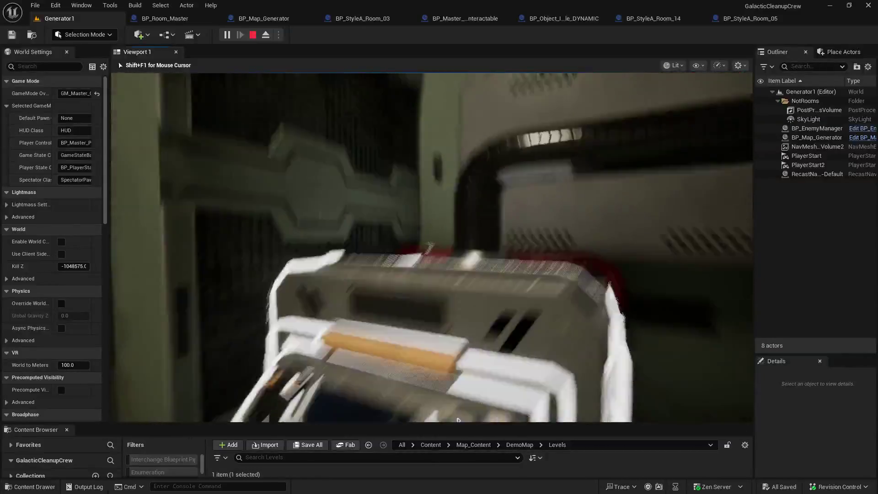
Interact with the prop ahead and a console-room prop so the 'INTERACTED WITH' message appears
key("e")
key("e")
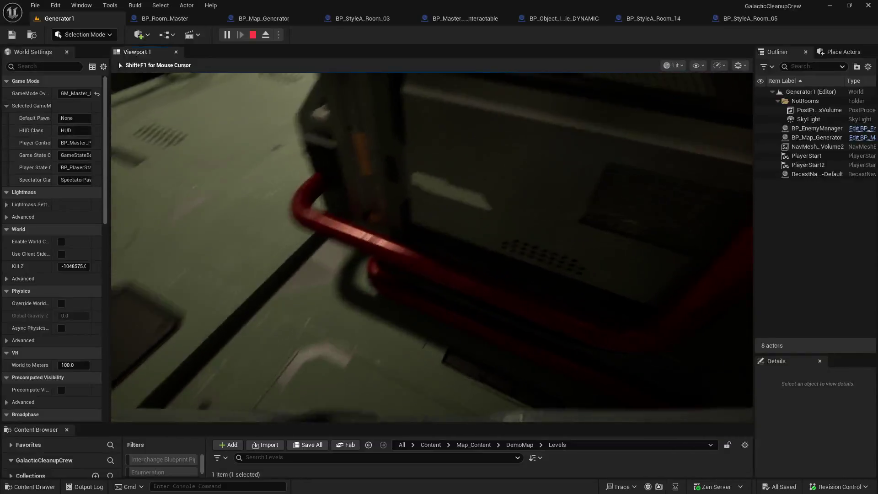
key("e")
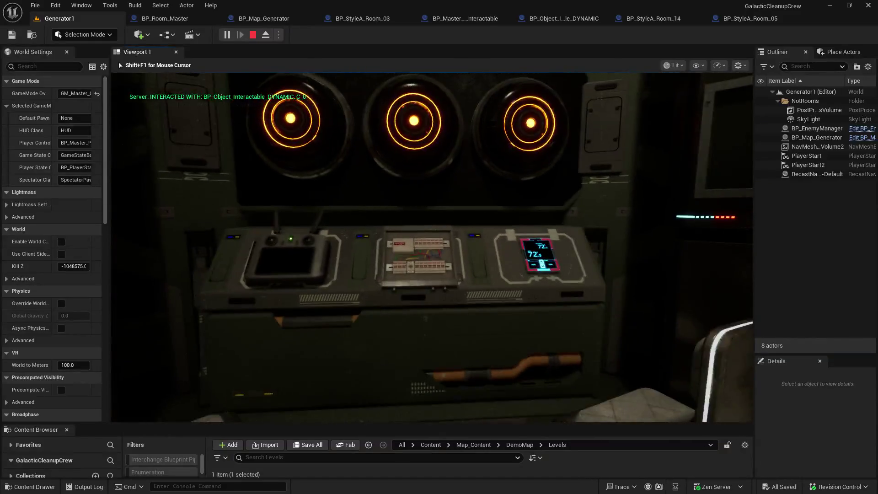
Interact with the fuse box prop, then release the mouse from the game with Shift+F1
key("e")
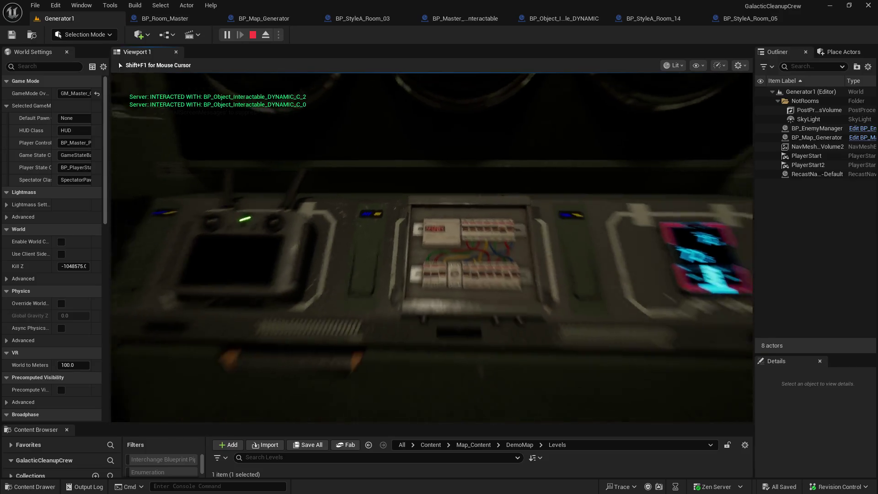
key("shift+F1")
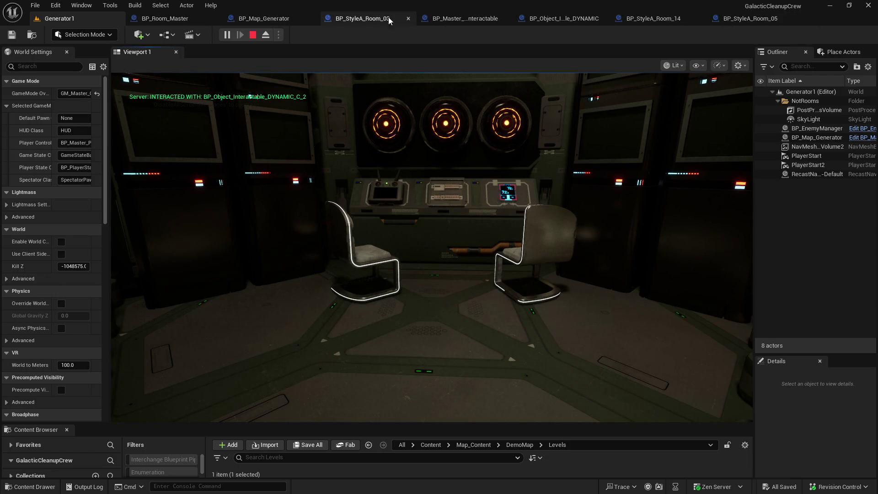
left_click(375, 20)
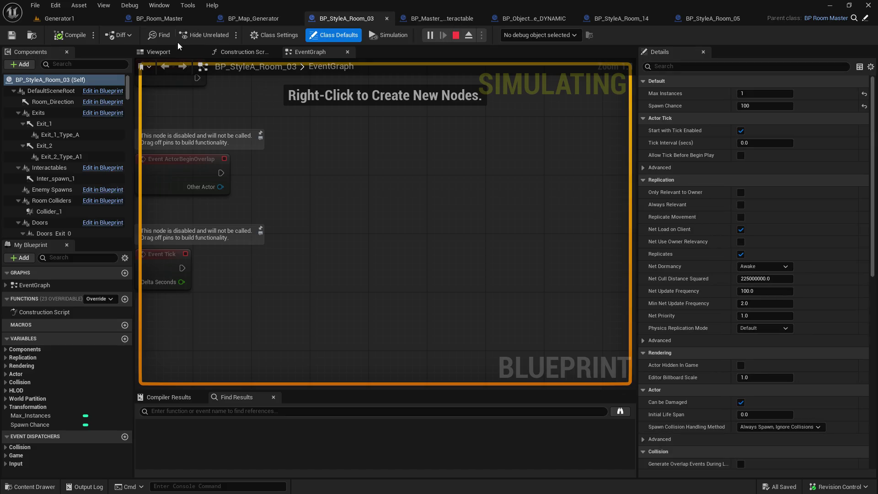
left_click(169, 51)
scroll(385, 230, "up", 10)
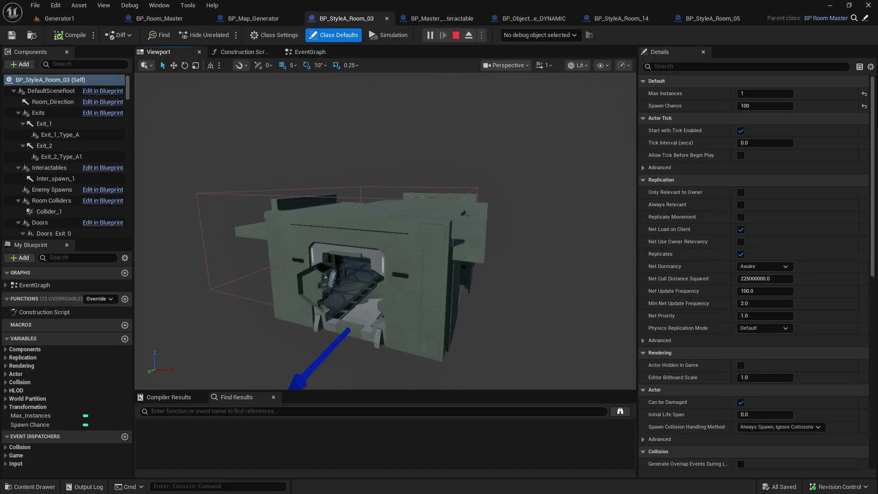
scroll(385, 230, "down", 5)
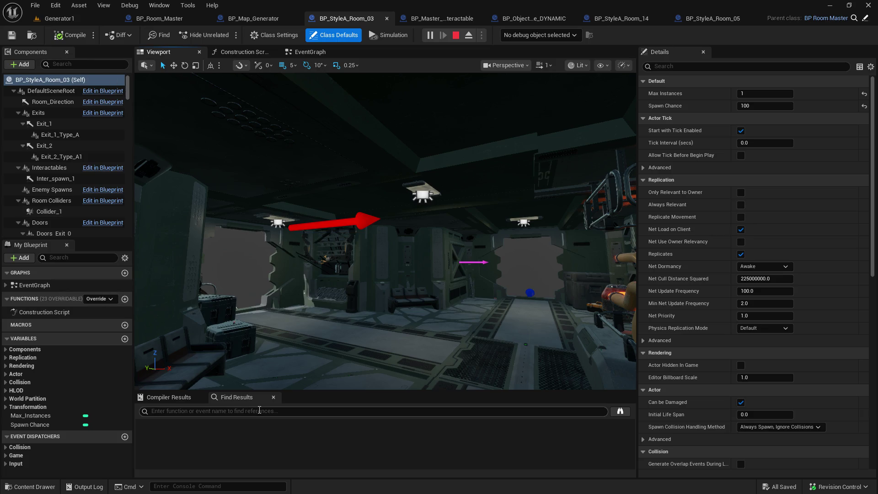
left_click(59, 18)
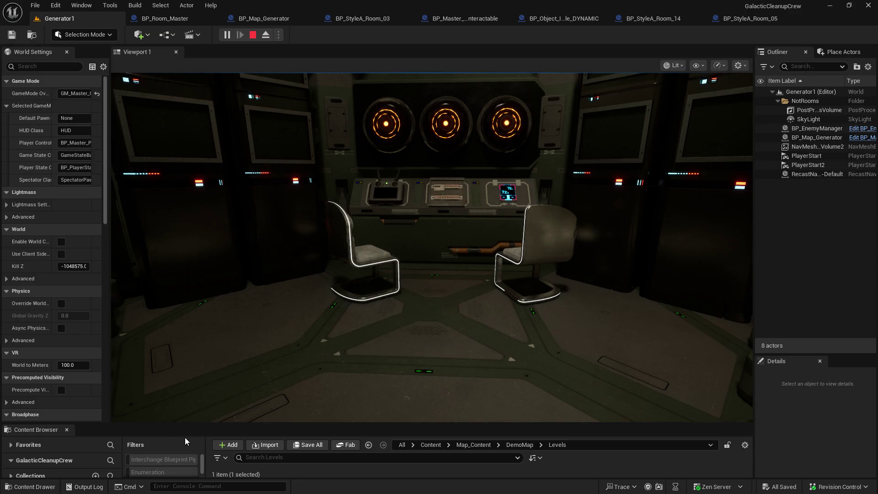
Open BP_StyleA_Room_02 from the StyleA room folder and fly into its 3D preview
left_click_drag(182, 423, 190, 268)
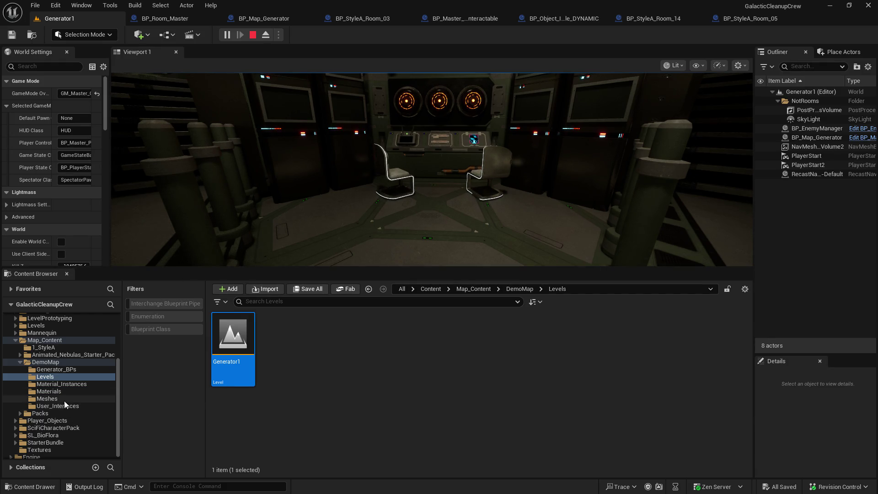
left_click(44, 347)
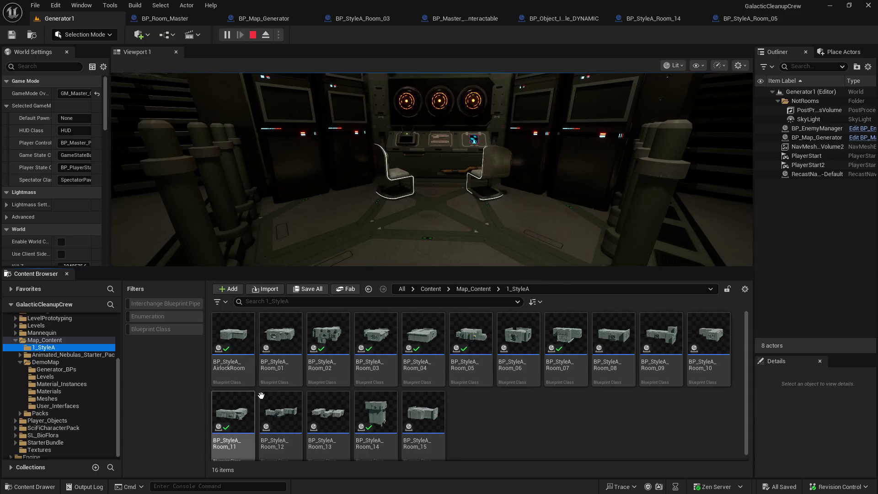
double_click(321, 336)
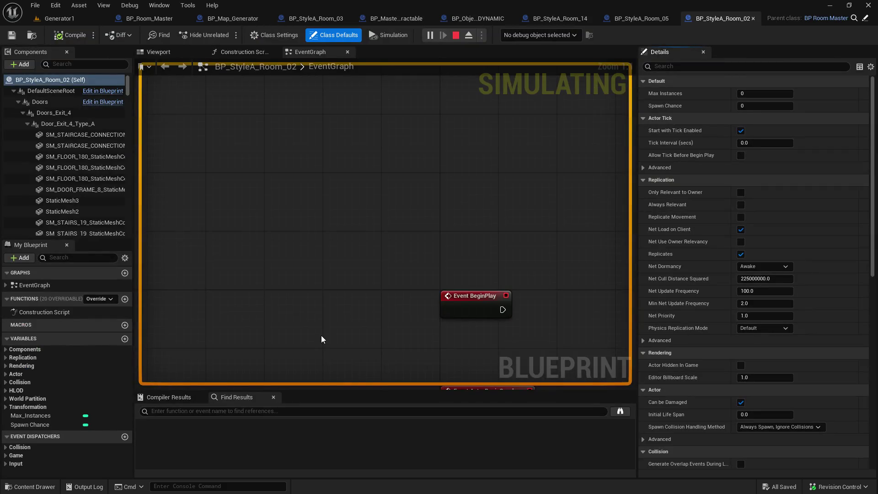
left_click(158, 52)
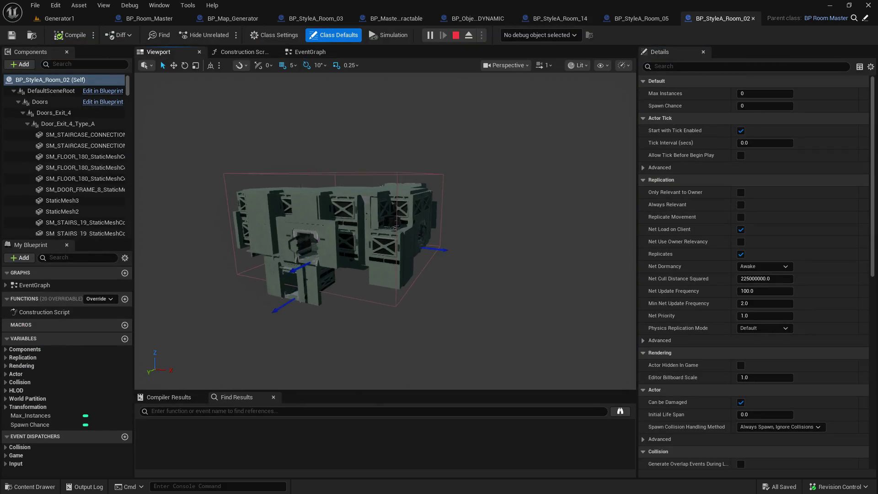
key("w")
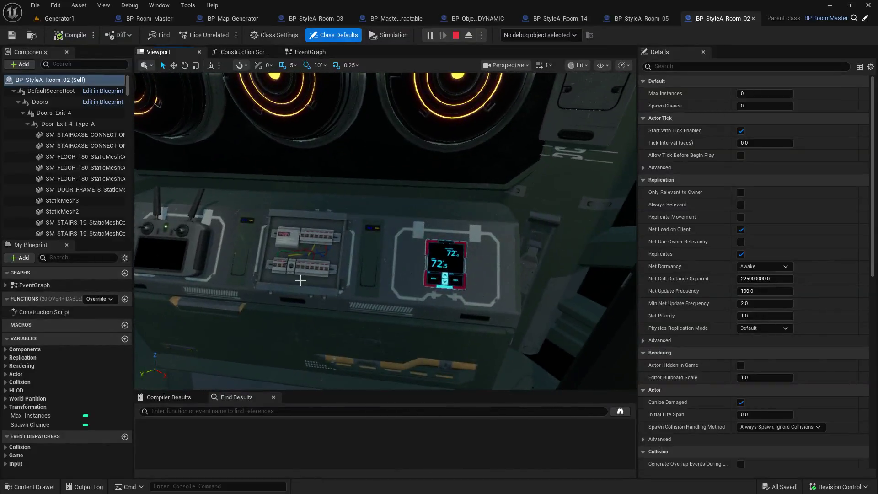
Inspect the switchboard's static mesh, then return to Generator1 with a taller game view
left_click(306, 255)
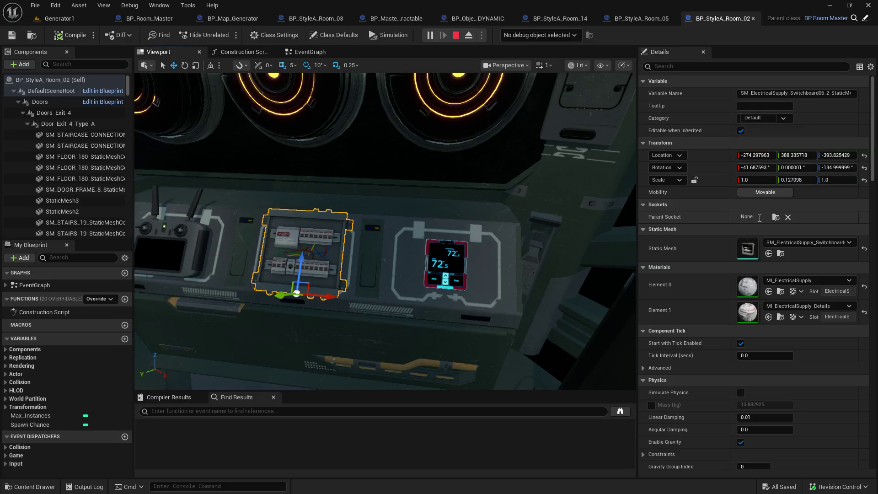
left_click(781, 254)
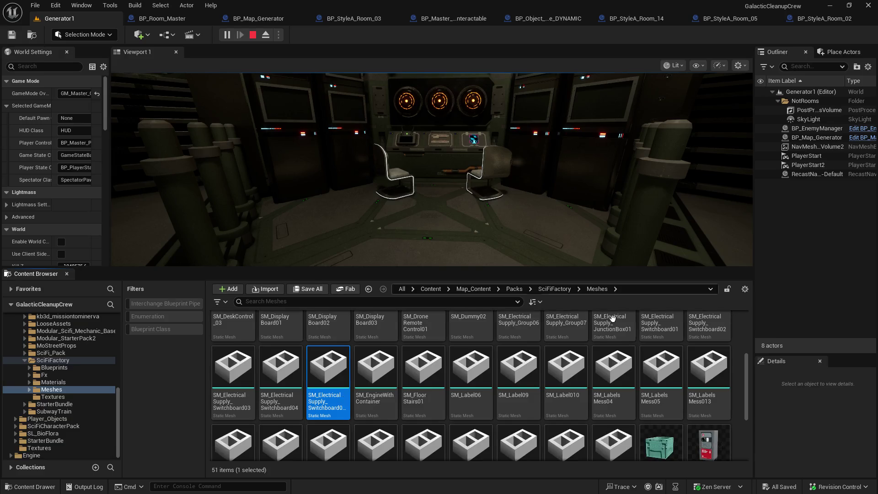
double_click(328, 376)
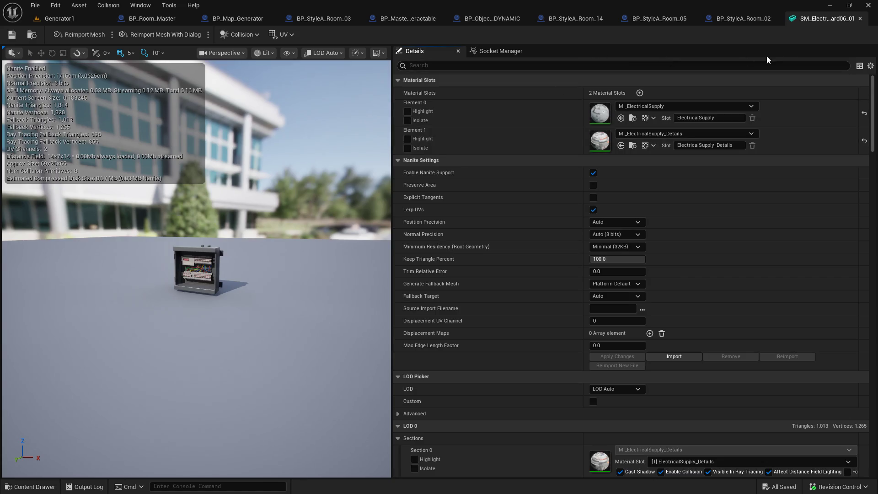
left_click(860, 18)
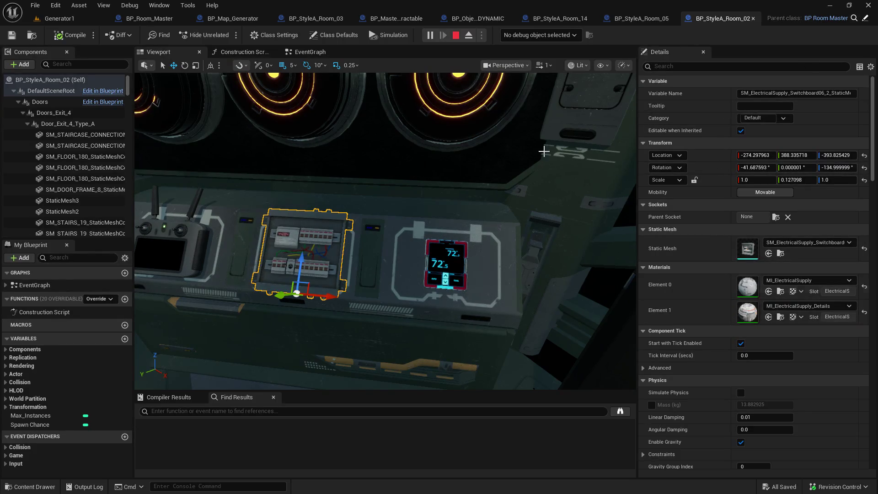
left_click(90, 21)
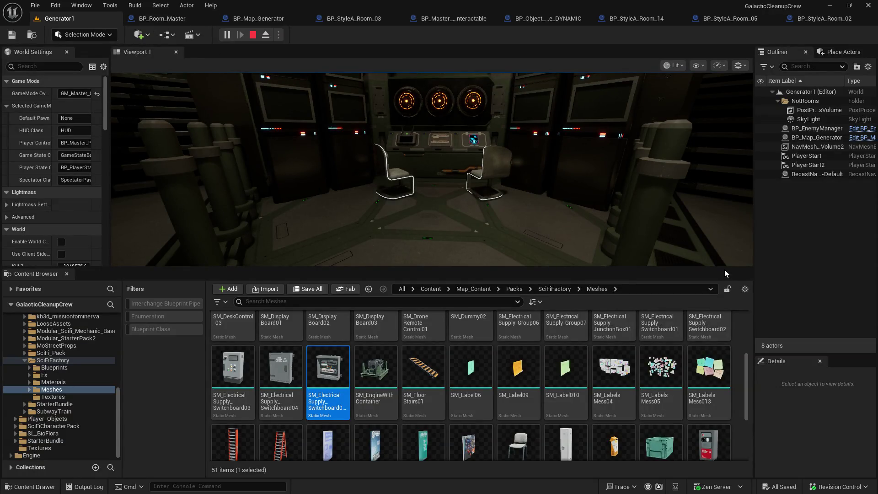
mouse_move(723, 269)
left_mouse_down()
mouse_move(713, 321)
mouse_move(713, 446)
left_mouse_up()
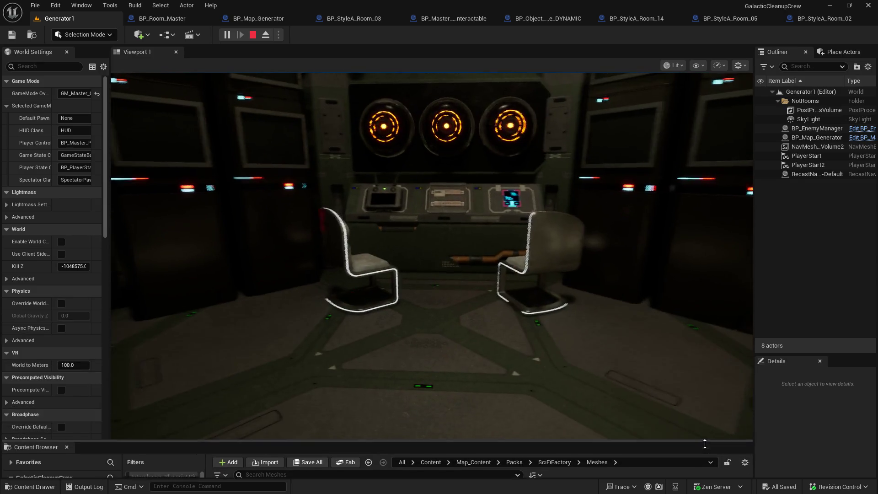
Walk down the corridor to the cafeteria's recycling machine and interact with it for points
left_click(713, 411)
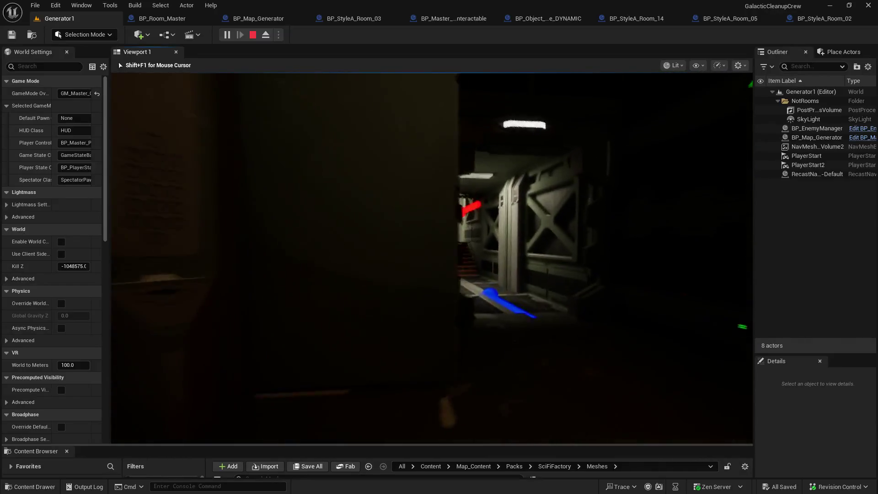
key("w")
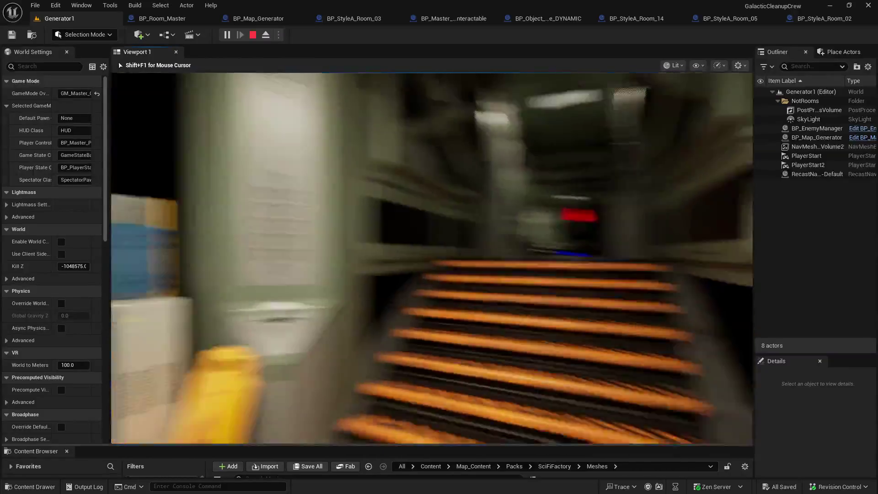
key("w")
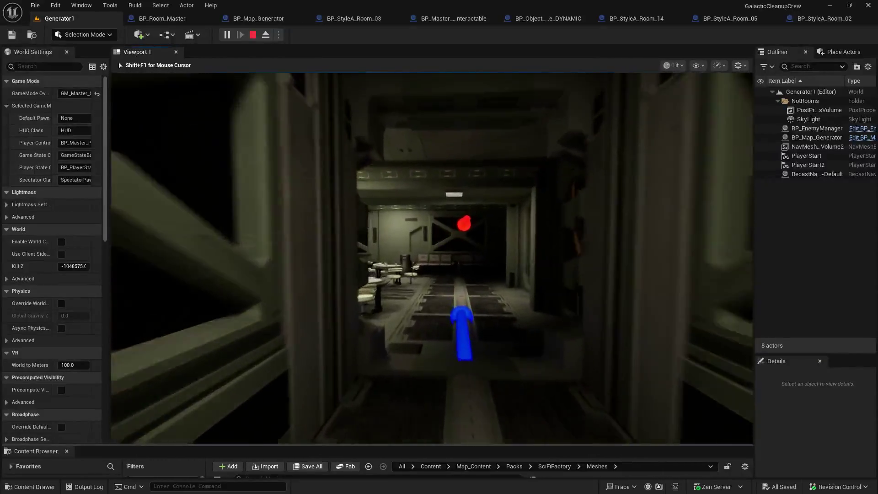
key("w")
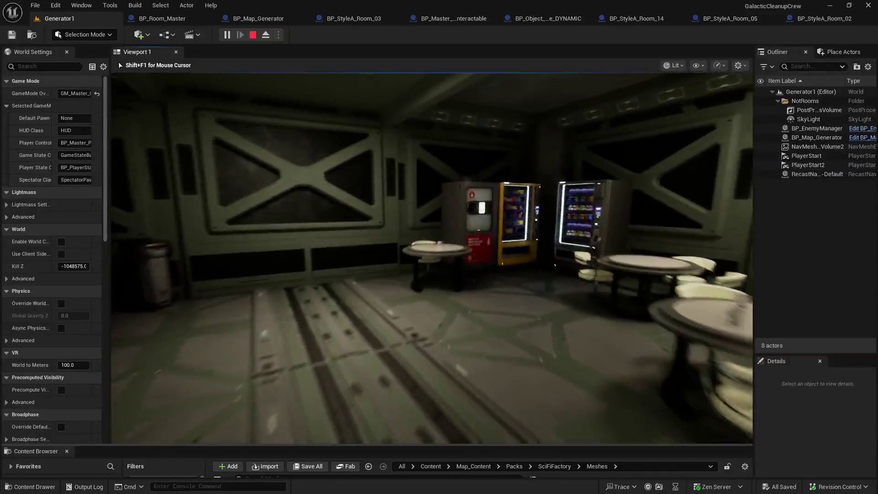
key("w")
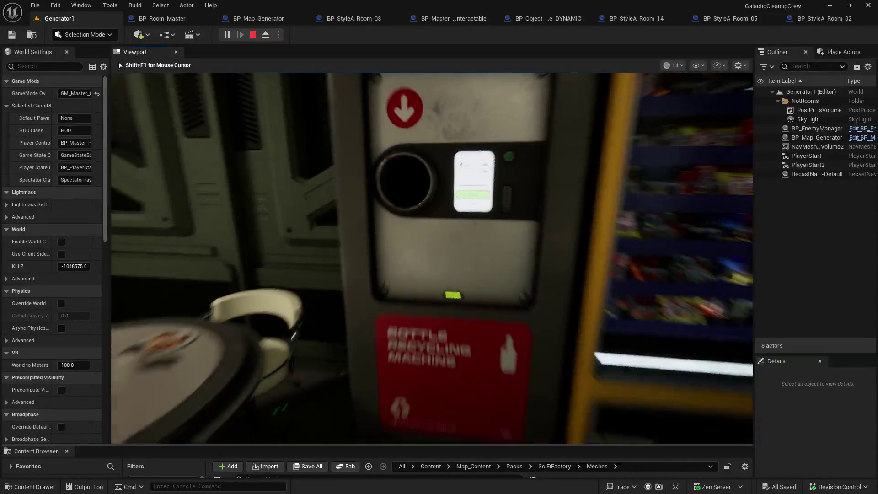
key("e")
Look around the vending-machine room, then end the Play-in-Editor session
key("s")
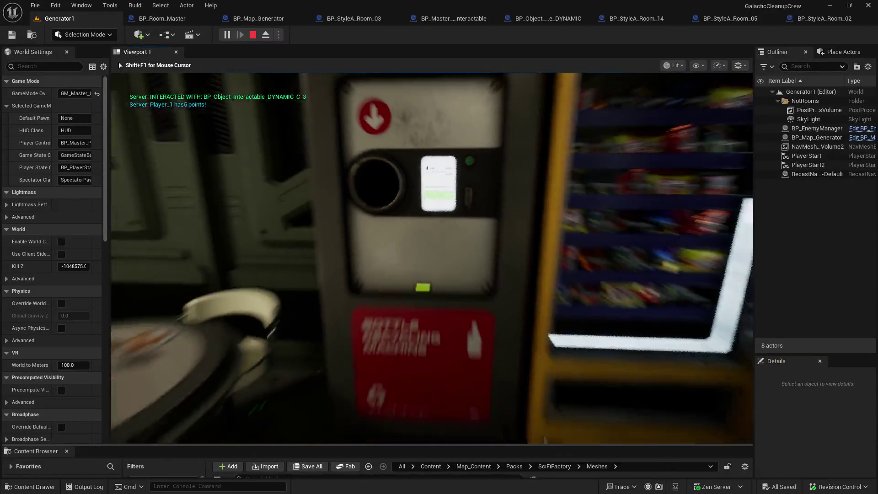
key("s")
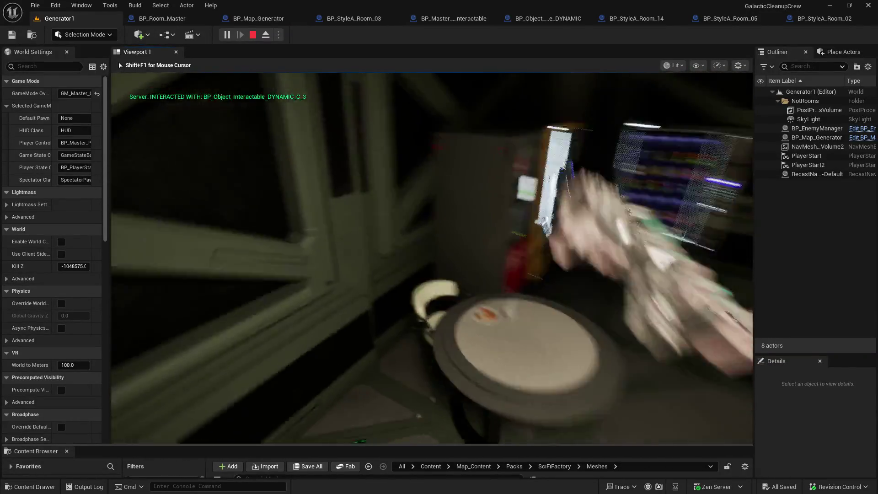
key("w")
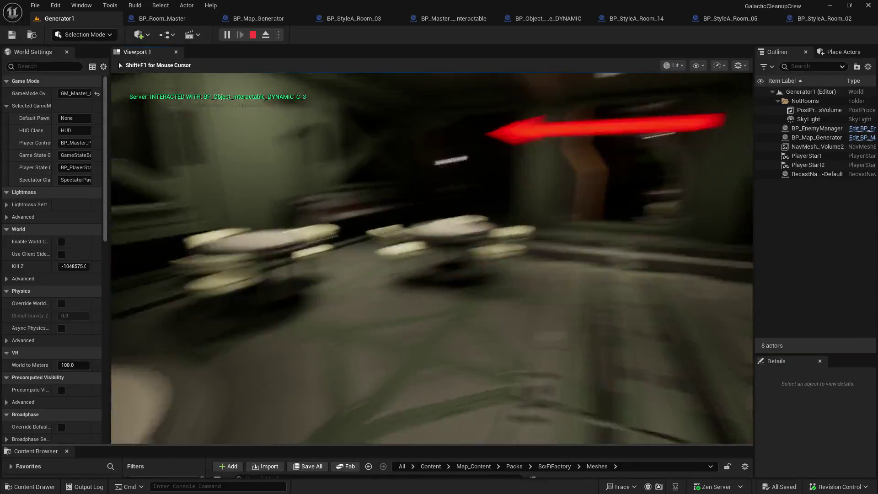
key("w")
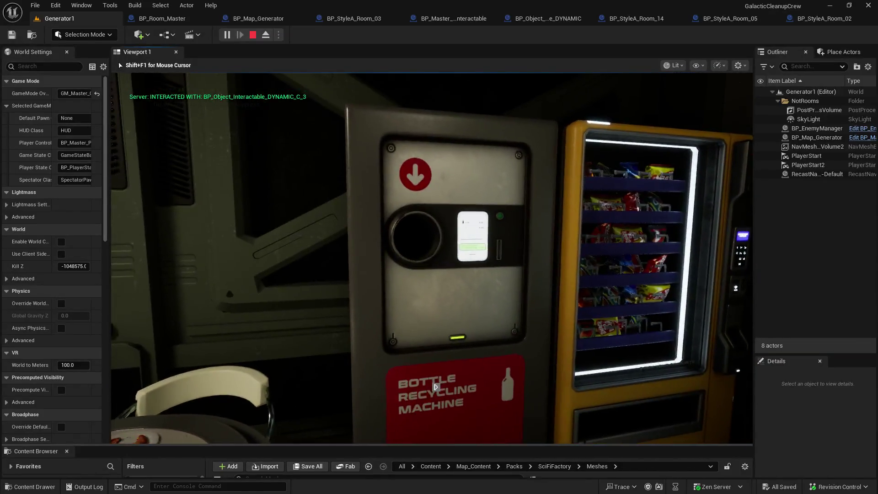
key("s")
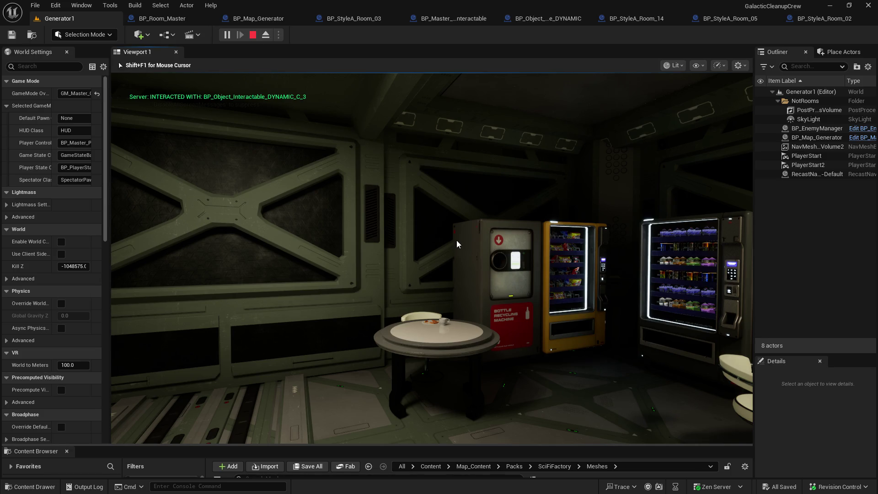
key("Escape")
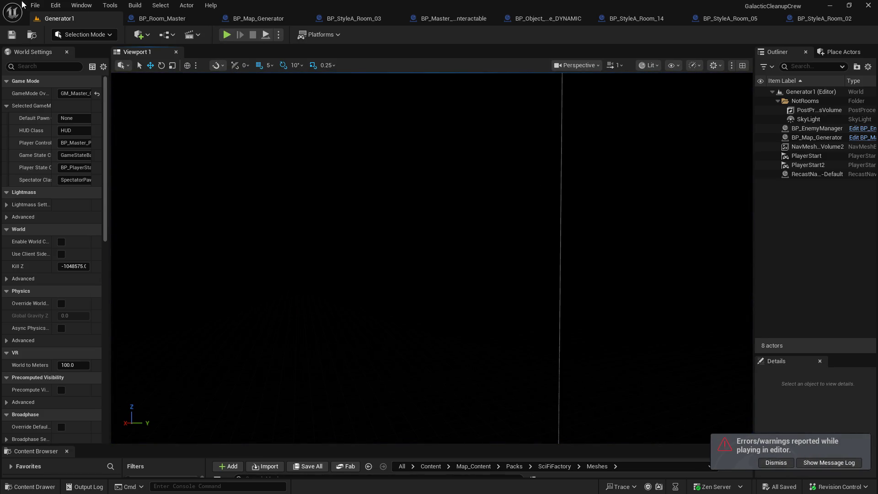
Save all project changes with File > Save All, then open and close the Tools menu
left_click(23, 6)
left_click(81, 138)
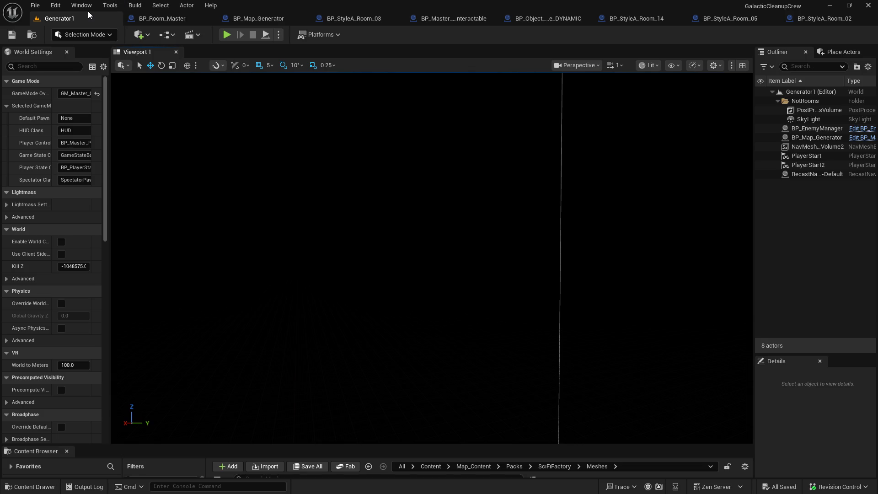
left_click(108, 4)
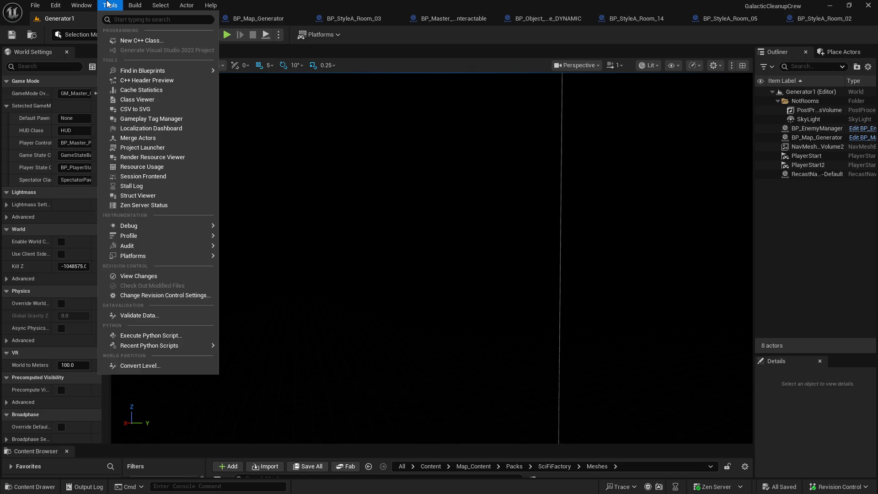
left_click(109, 5)
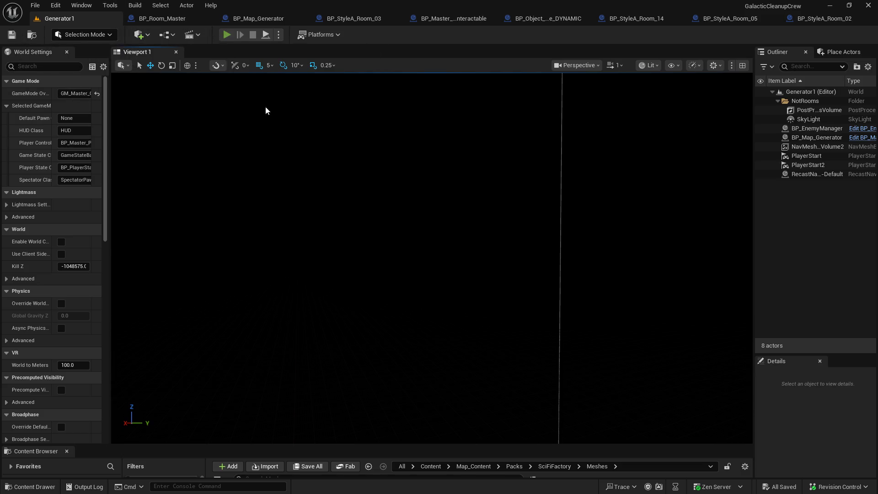
Start a new playtest and walk down the corridor and stairs to the cafeteria recycling machine
key("alt+p")
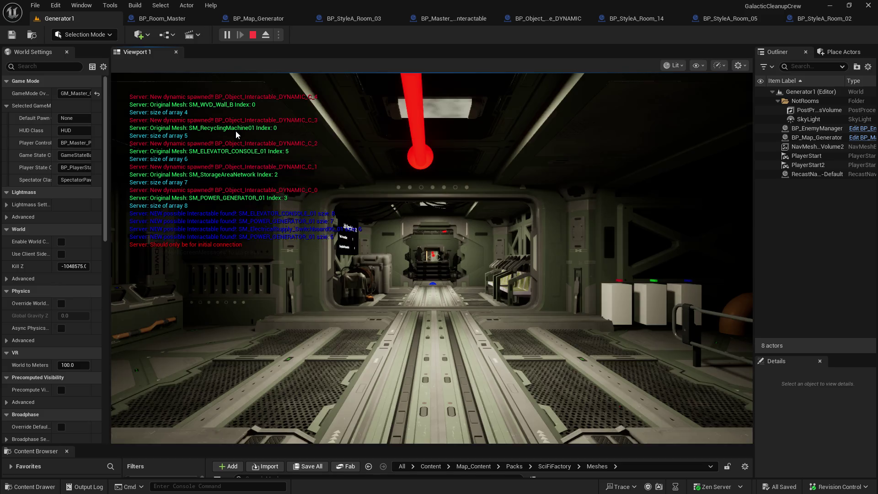
left_click(235, 130)
key("w")
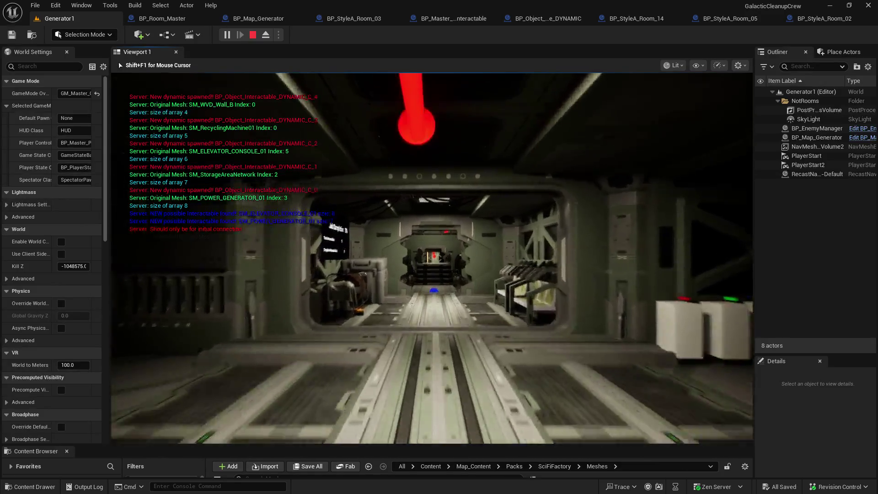
key("w")
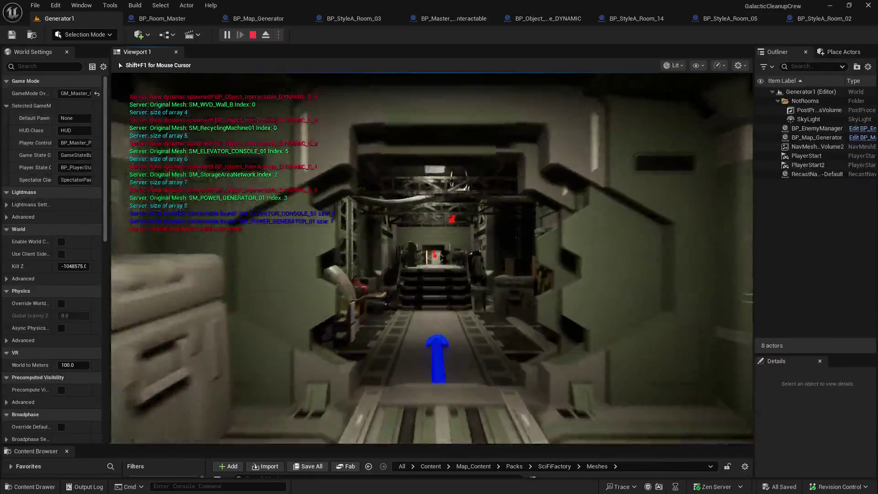
key("w")
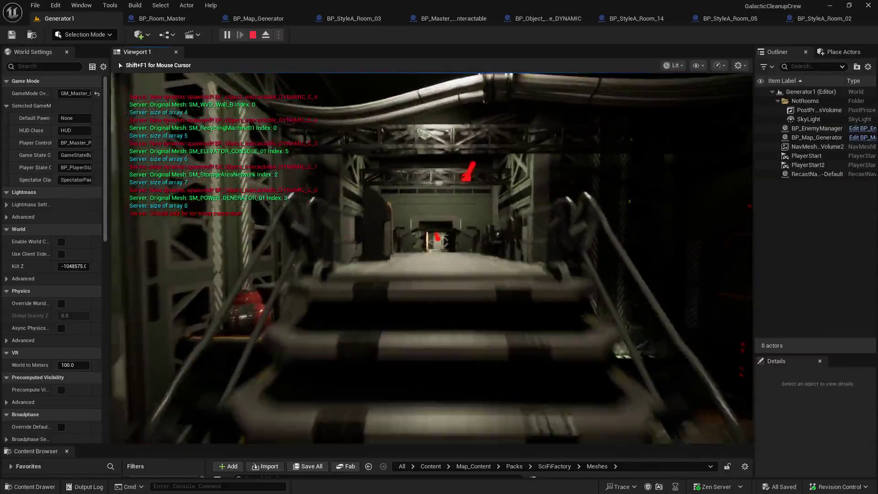
key("w")
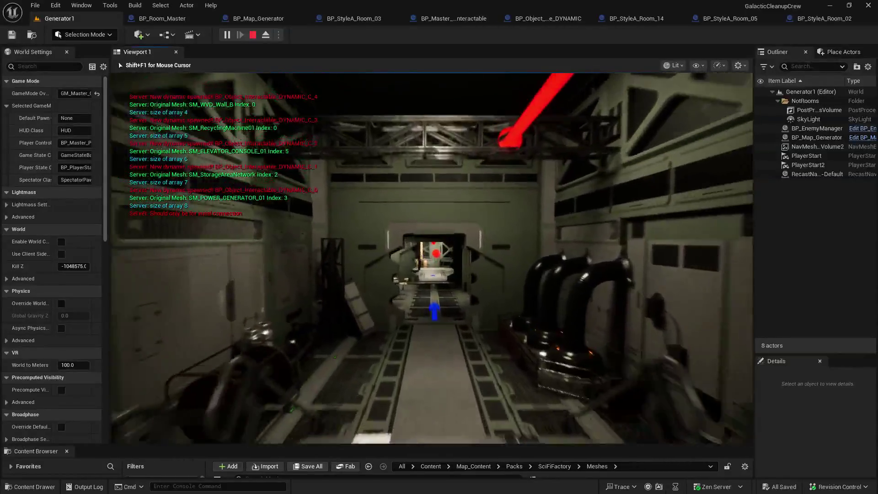
key("w")
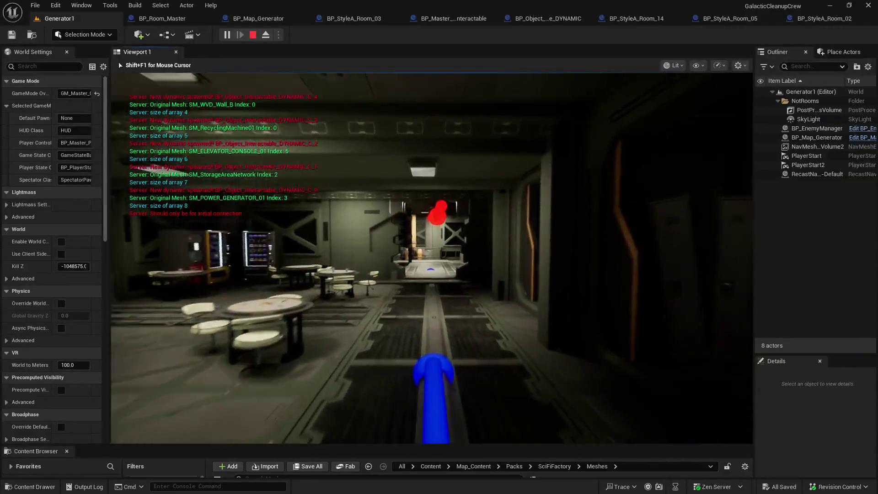
key("w")
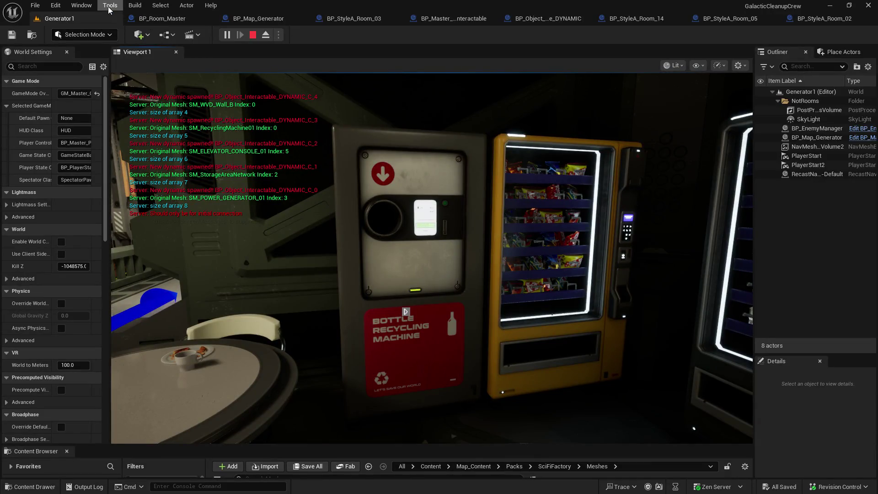
left_click(110, 5)
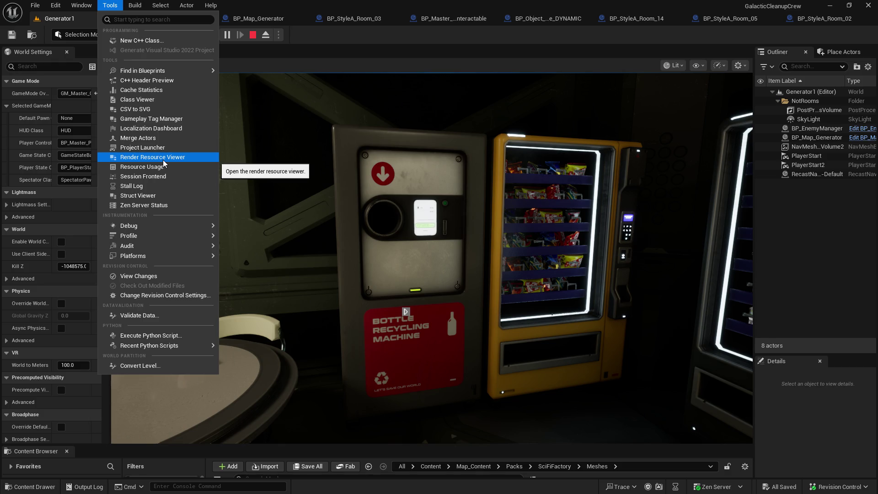
Open the Render Resource Viewer, moving it lower-left and widening its window
left_click(162, 160)
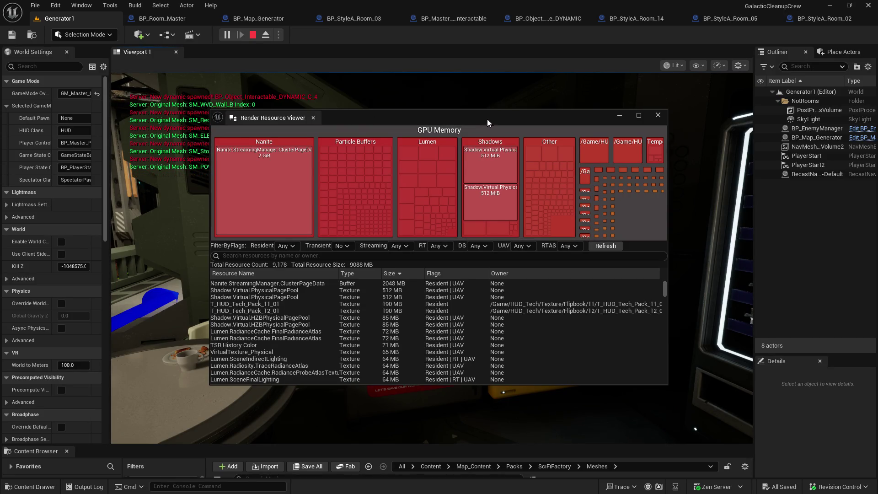
left_click_drag(488, 117, 459, 175)
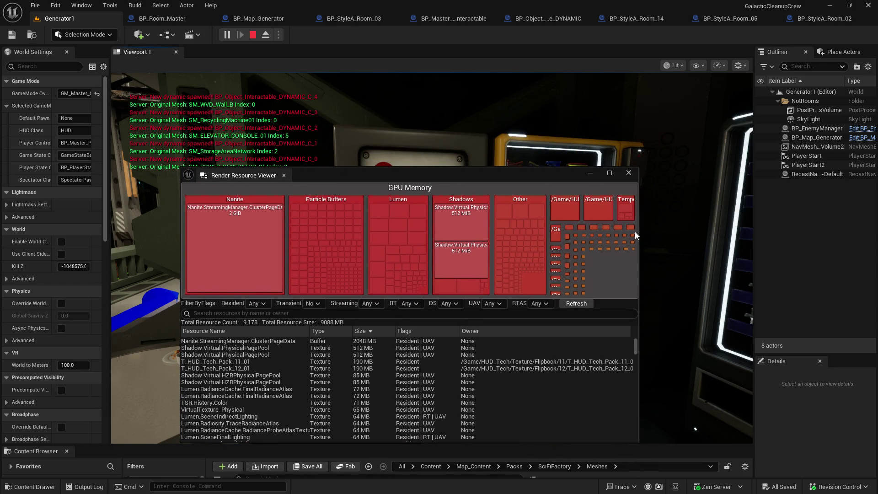
left_click_drag(638, 231, 765, 232)
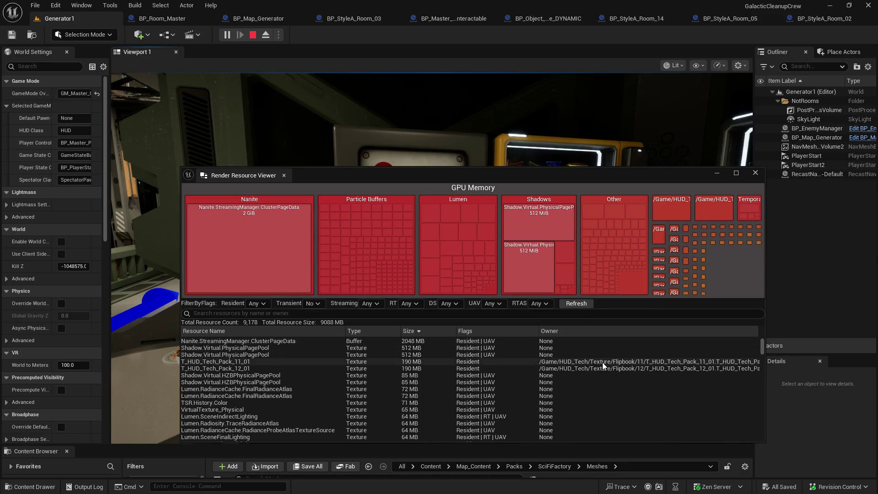
Select the Lumen.SceneDirectLighting and Lumen.SceneIndirectLighting rows, then make the viewer taller
scroll(572, 368, "down", 3)
left_click(284, 370)
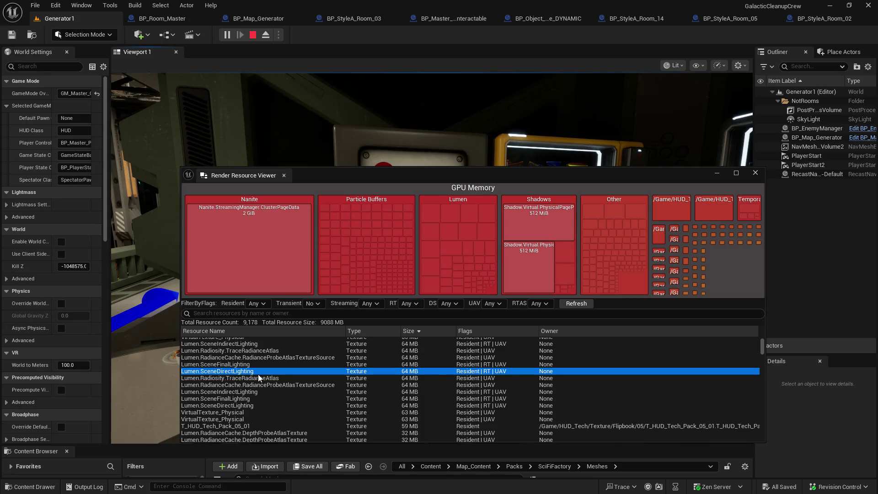
left_click(274, 392)
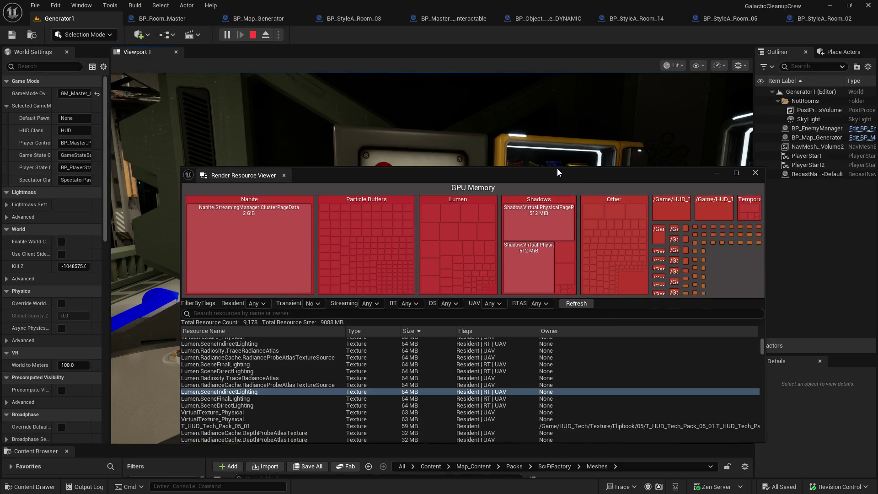
mouse_move(556, 169)
left_mouse_down()
mouse_move(544, 70)
mouse_move(532, 44)
left_mouse_up()
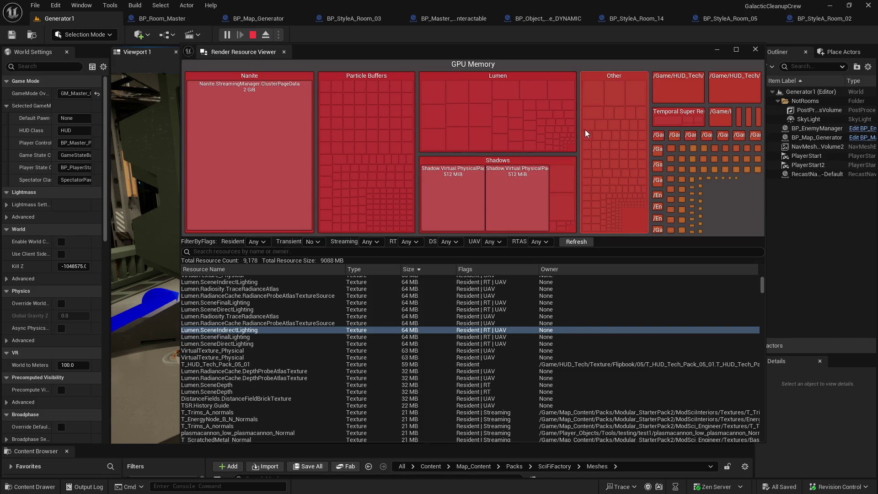
Drill into Particle Buffers down to FParticleStatePosition, then close and reopen the Render Resource Viewer
left_click(391, 109)
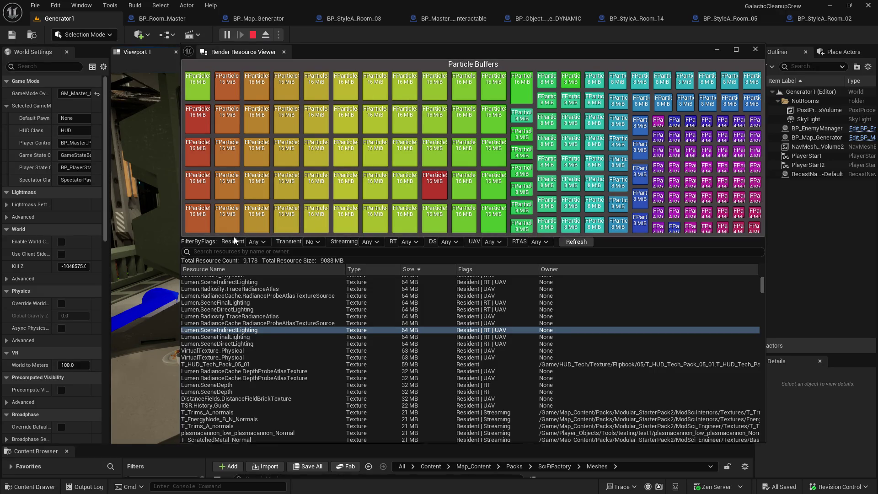
left_click(199, 88)
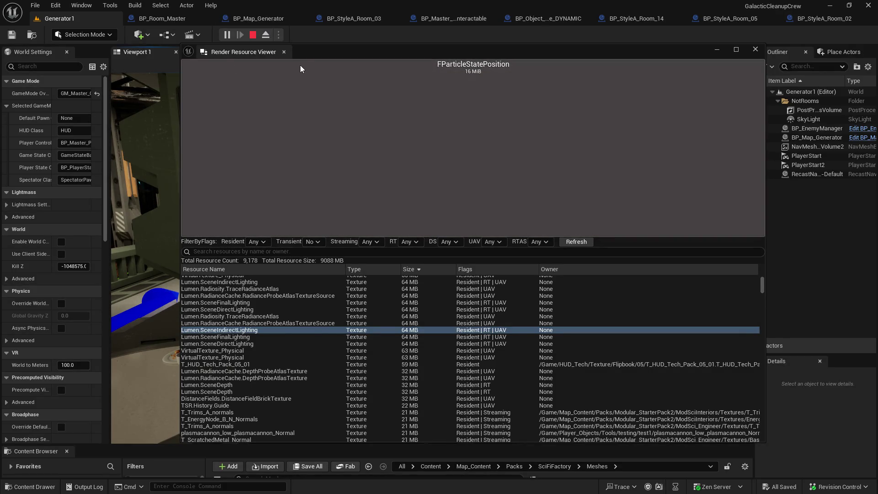
left_click(284, 52)
left_click(109, 5)
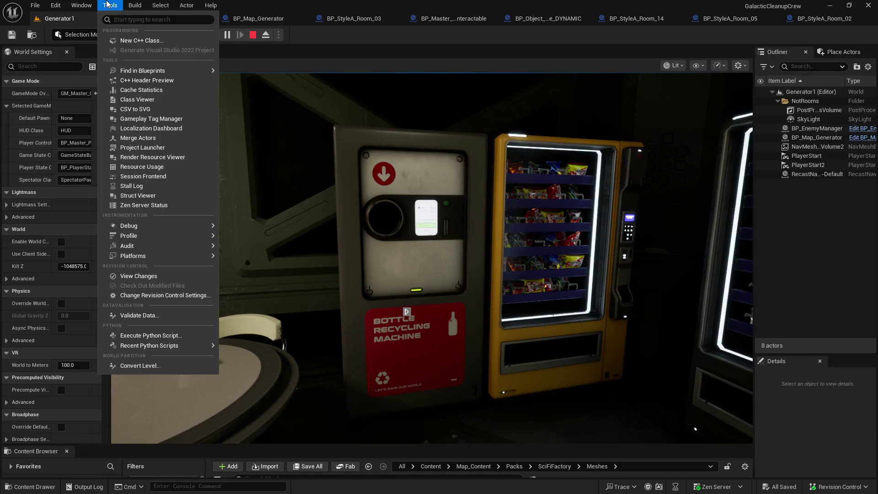
left_click(166, 157)
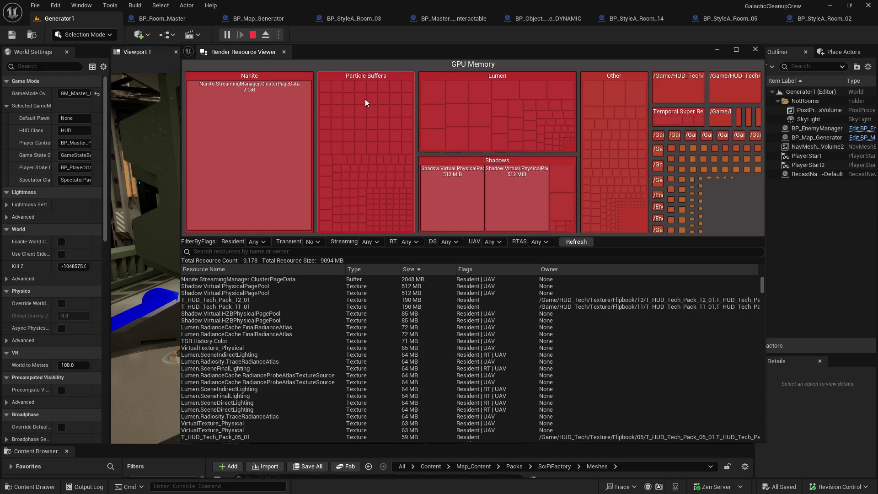
Reload the viewer's resources after drilling into Lumen and Other, restoring the full GPU Memory map (9,328 resources, 9111 MB)
left_click(451, 86)
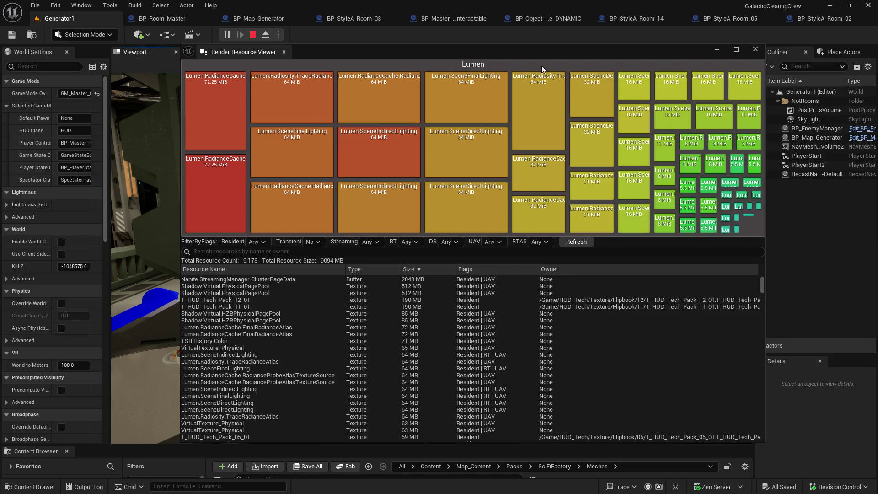
left_click(565, 243)
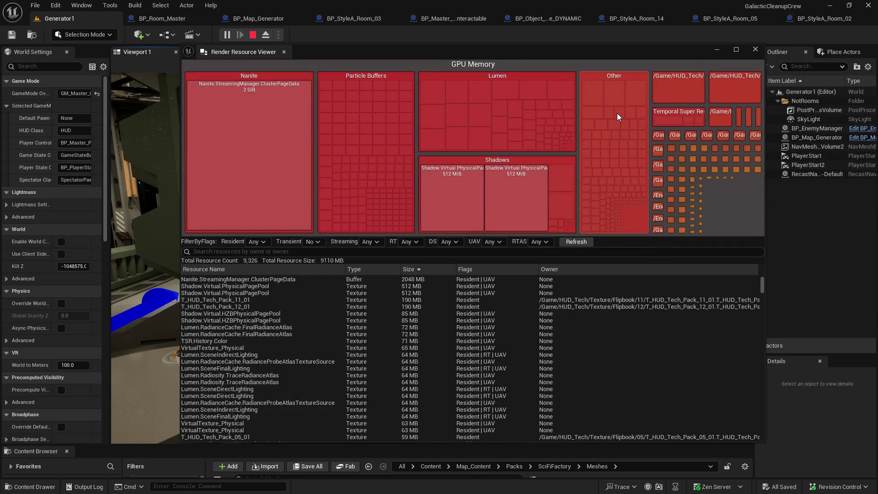
left_click(618, 178)
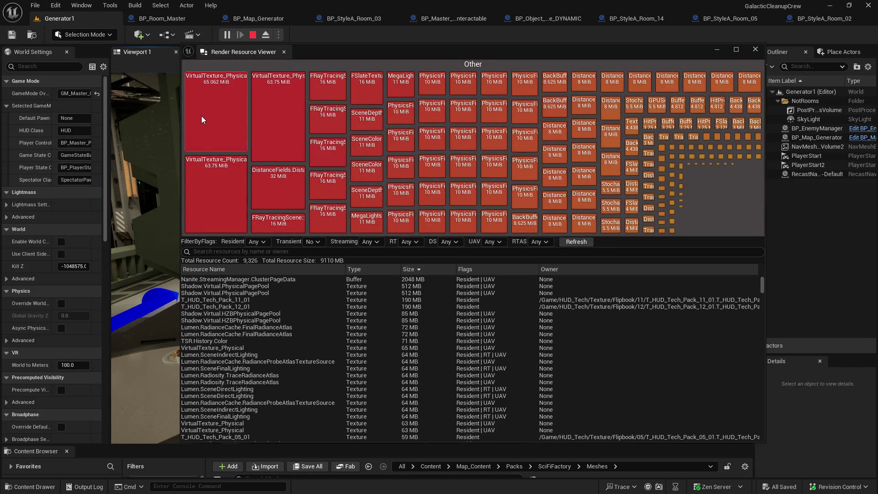
left_click(578, 243)
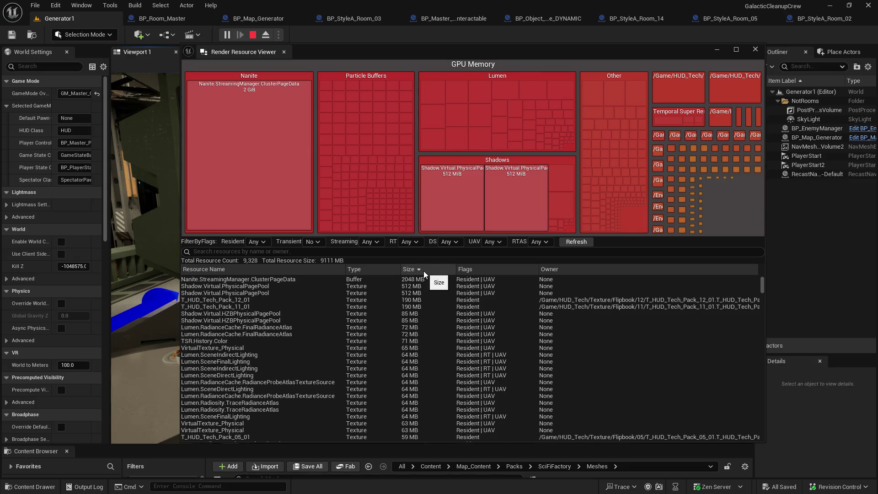
left_click(254, 279)
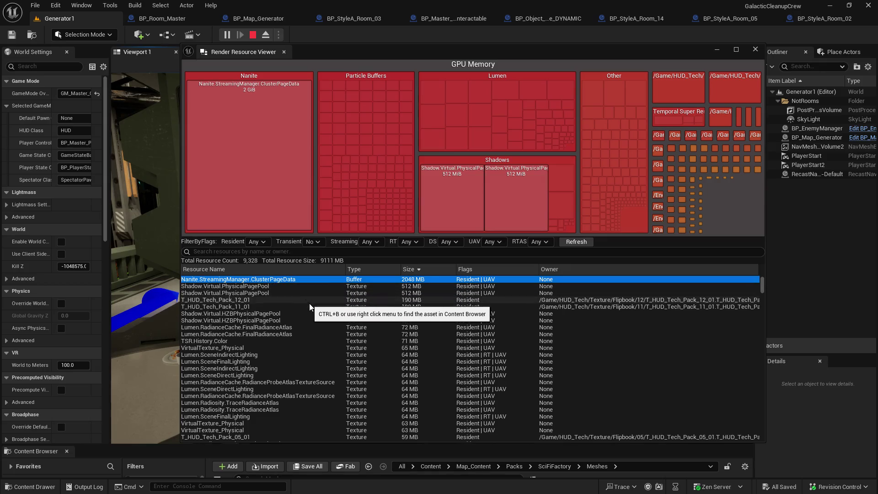
scroll(262, 391, "down", 1)
scroll(263, 393, "down", 1)
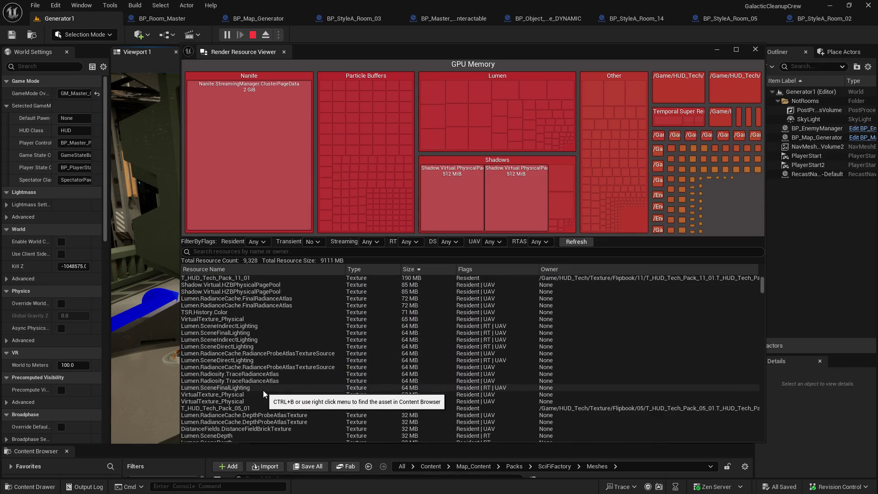
scroll(262, 391, "up", 2)
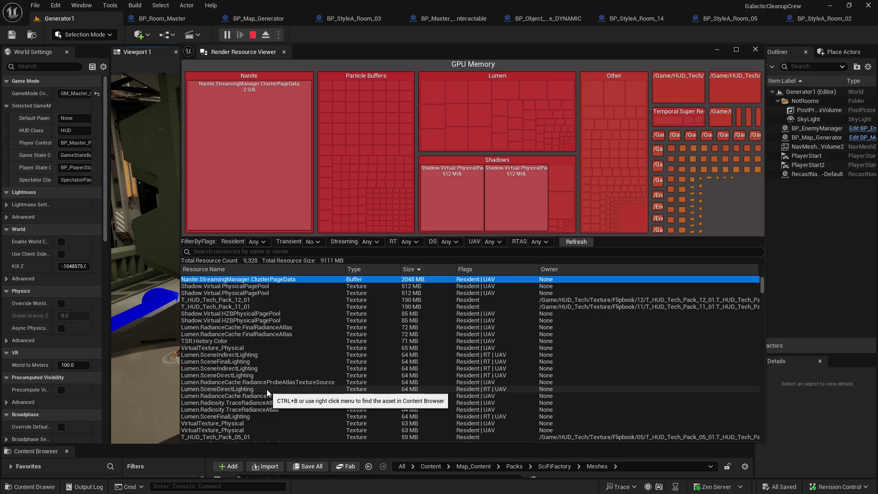
scroll(267, 388, "down", 5)
scroll(267, 388, "down", 10)
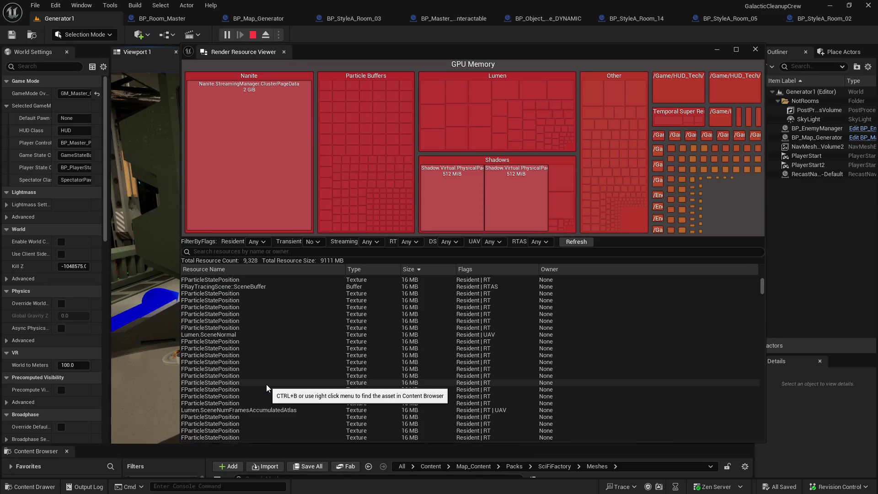
scroll(267, 388, "down", 3)
scroll(267, 384, "down", 3)
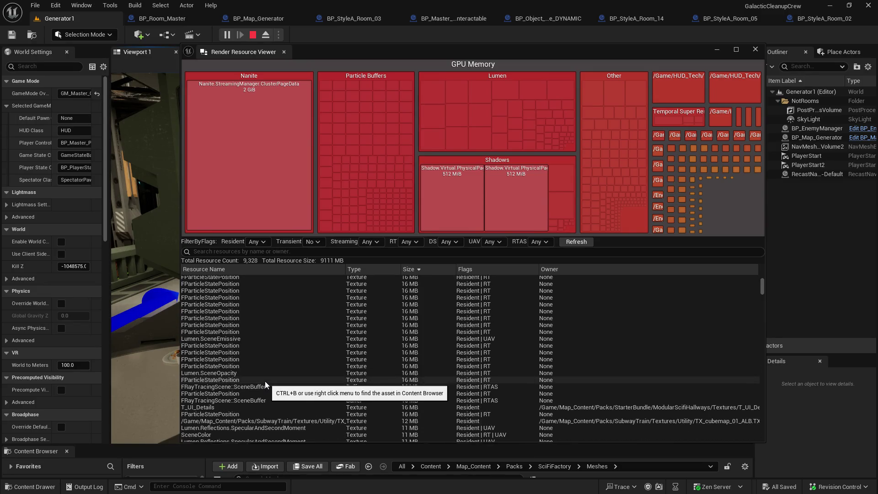
left_click(231, 331)
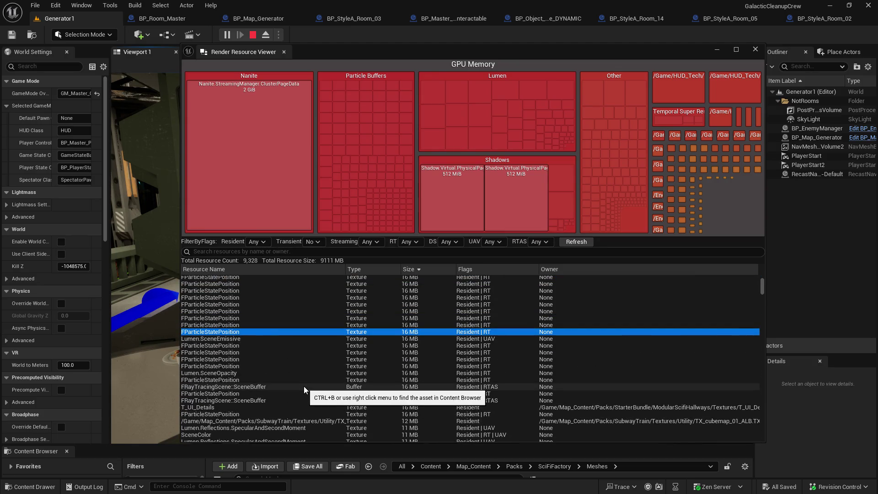
scroll(304, 386, "down", 6)
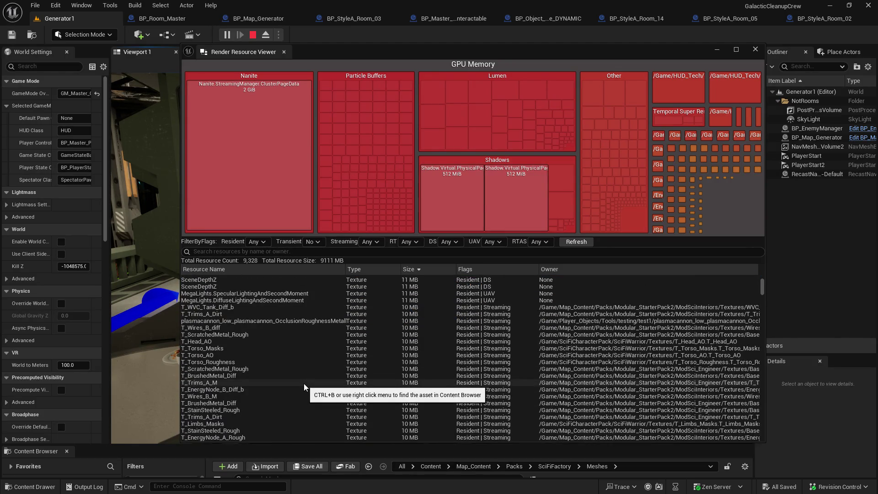
scroll(304, 383, "up", 5)
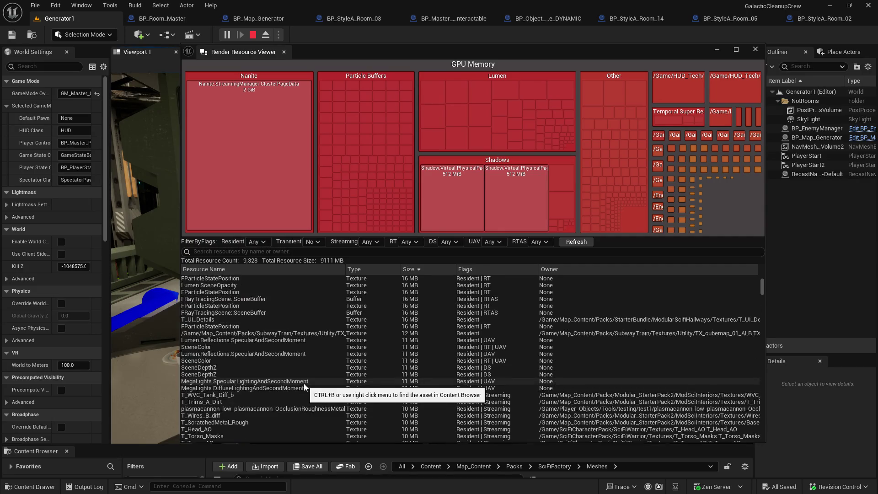
scroll(303, 383, "down", 6)
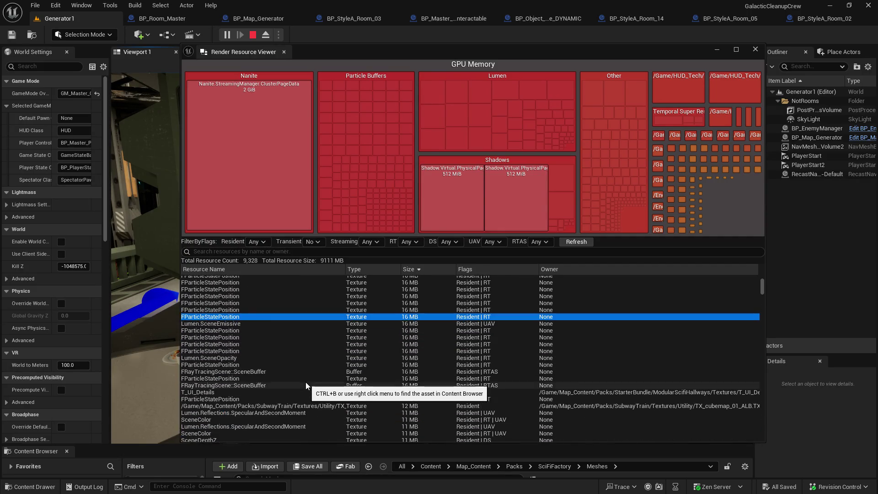
scroll(308, 377, "down", 8)
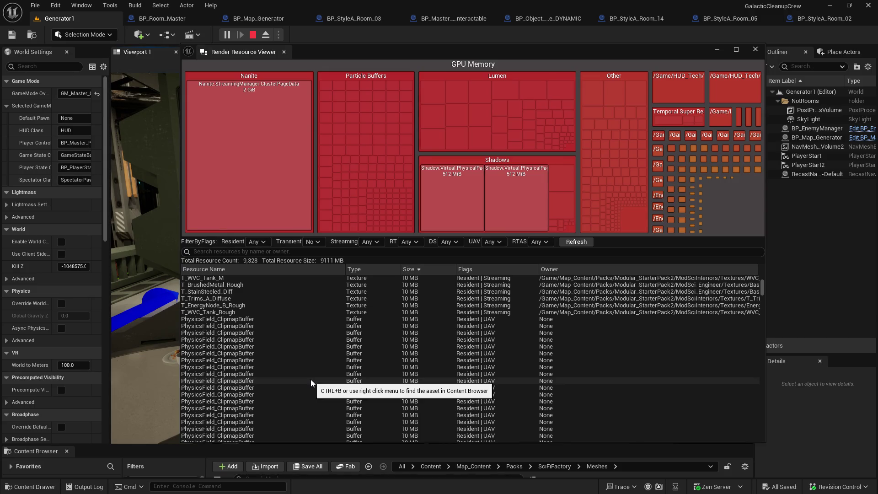
scroll(311, 379, "down", 10)
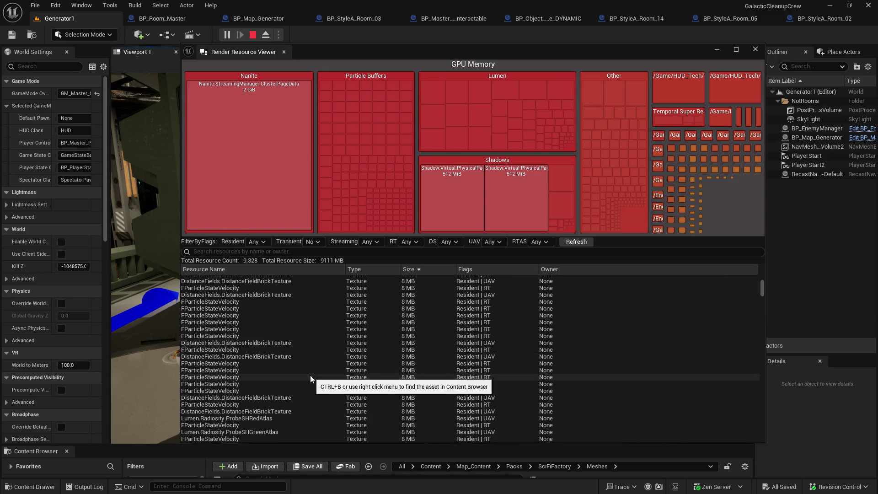
mouse_move(762, 286)
left_mouse_down()
mouse_move(752, 381)
mouse_move(768, 260)
left_mouse_up()
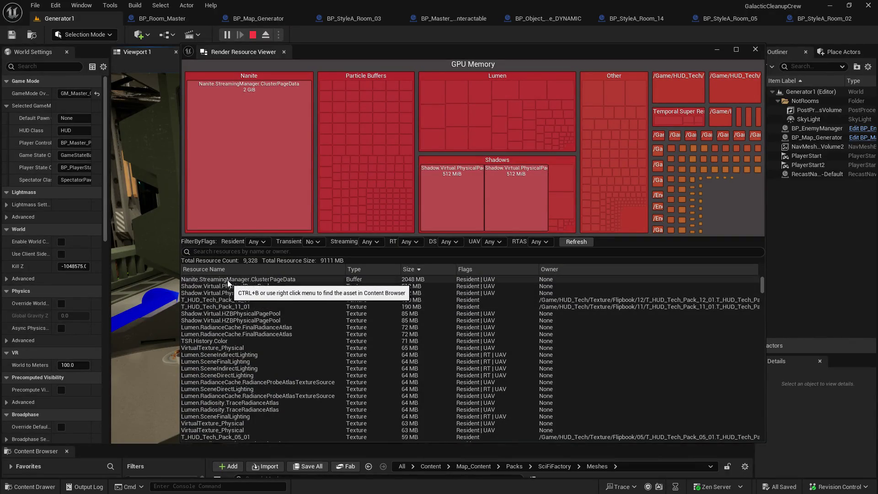
left_click(228, 208)
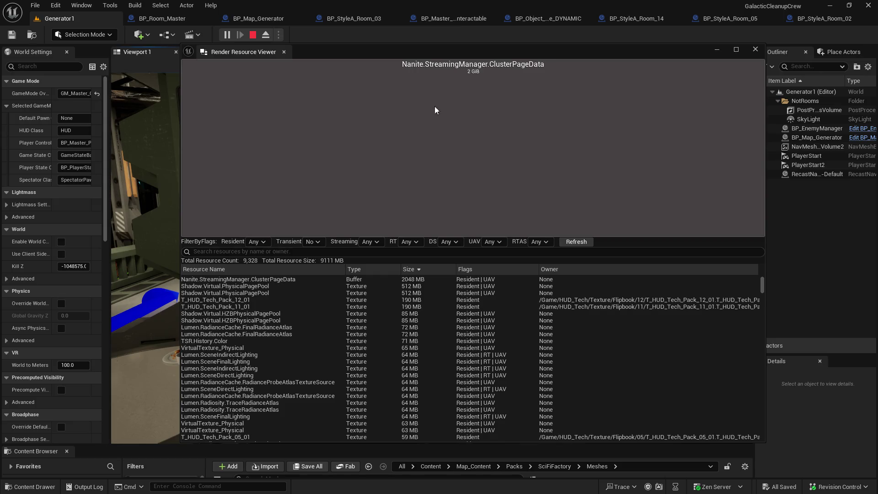
Drill into the Shadows memory category, led by two 512 MiB Shadow.Virtual.PhysicalPagePool textures
left_click(578, 242)
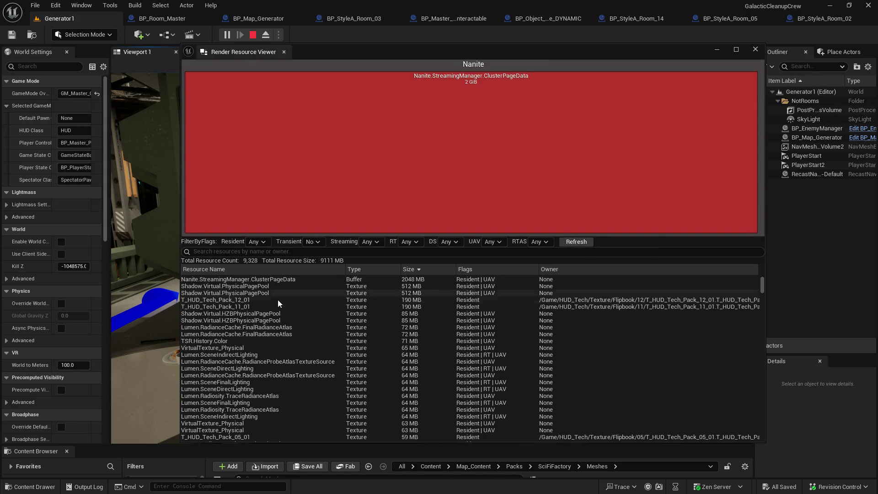
left_click(244, 287)
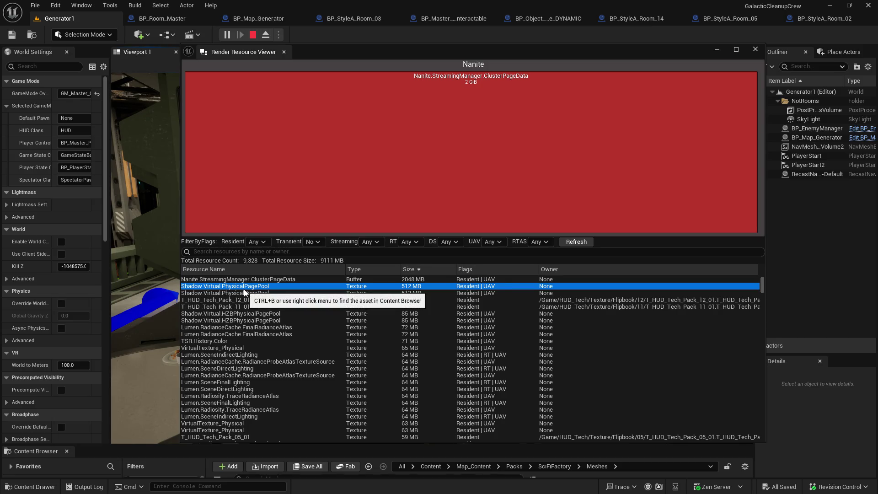
left_click(570, 242)
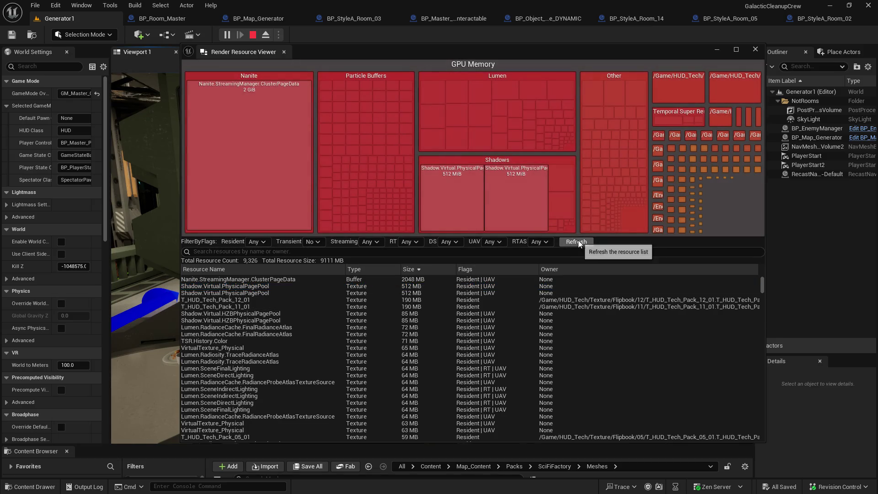
left_click(463, 210)
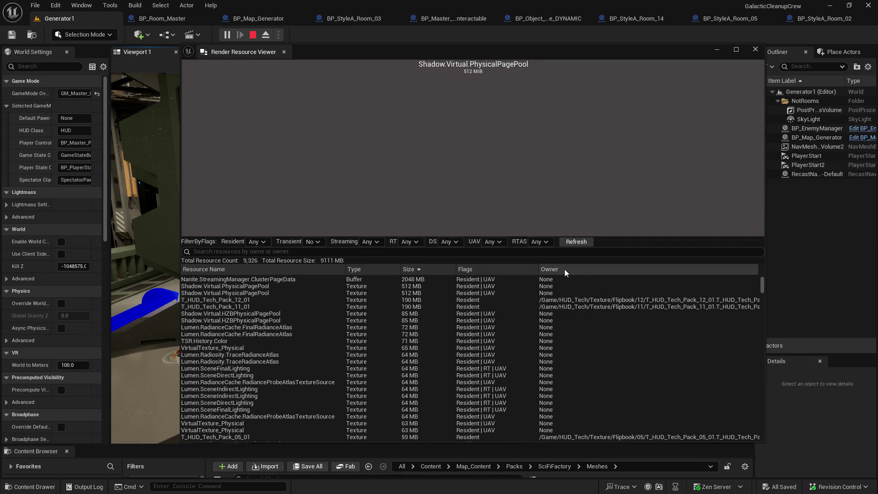
left_click(572, 241)
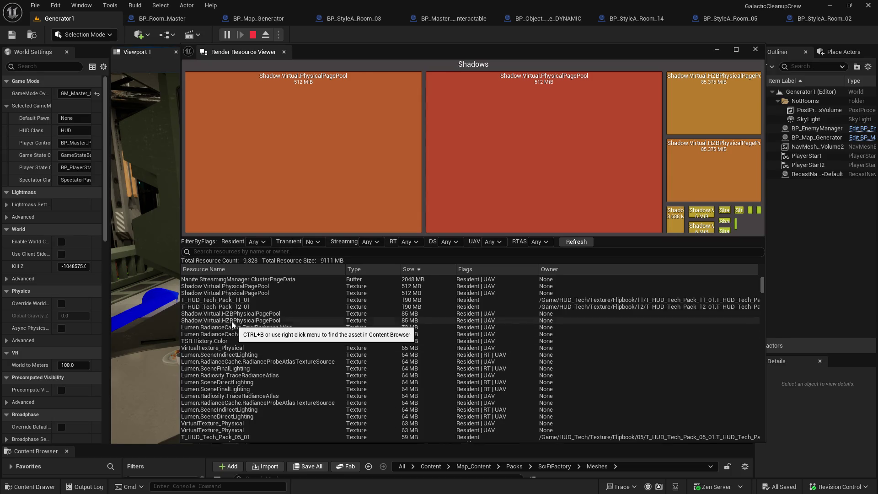
left_click(224, 307)
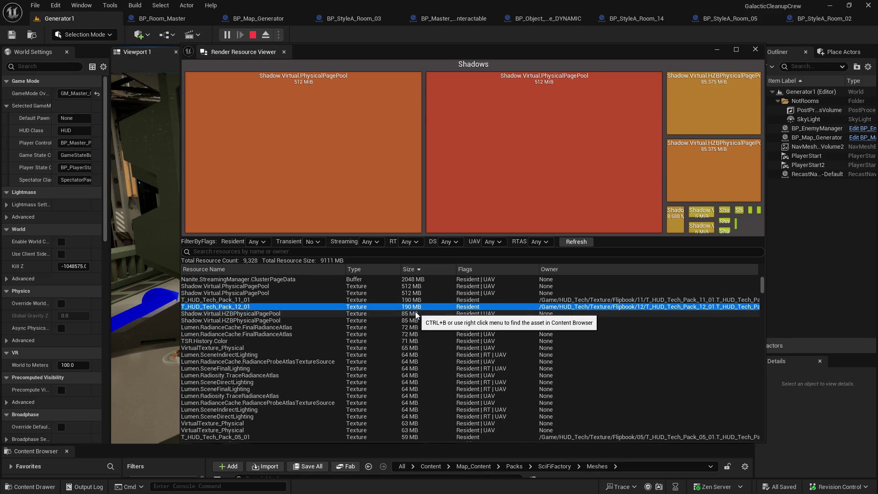
Inspect the HZBPhysicalPagePool and Lumen.SceneIndirectLighting entries, then close the Render Resource Viewer
left_click(245, 314)
left_click(247, 321)
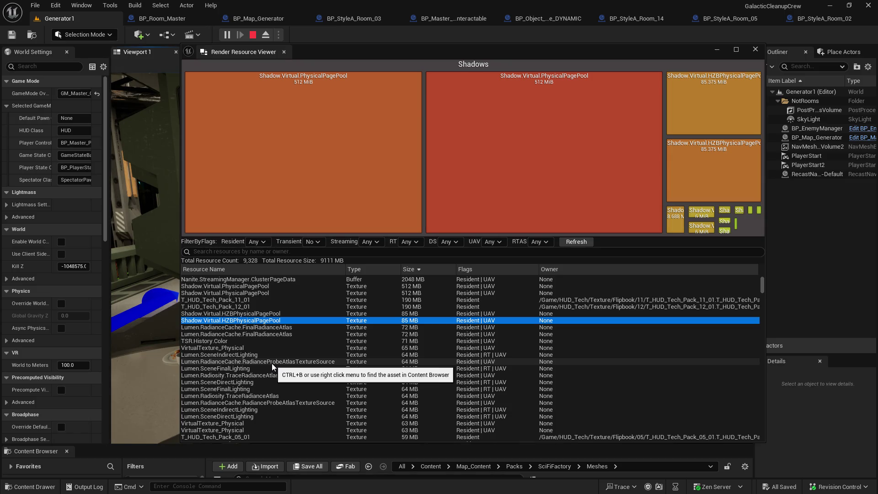
left_click(261, 355)
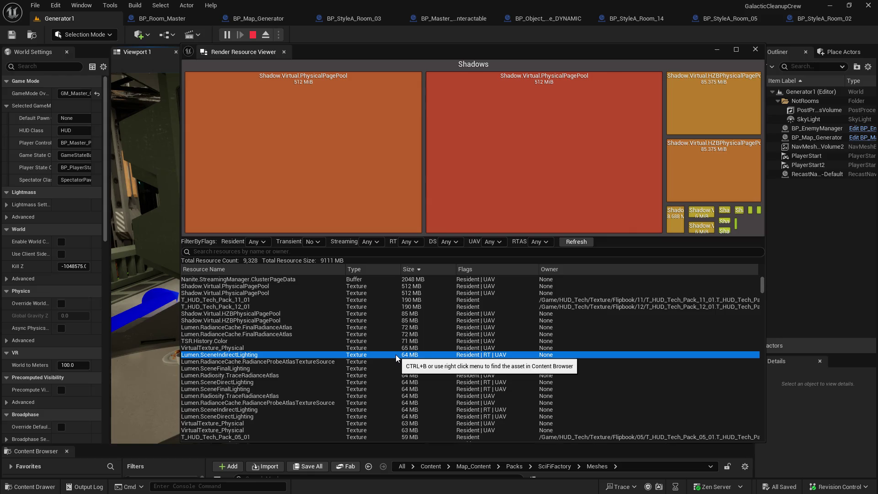
left_click(752, 51)
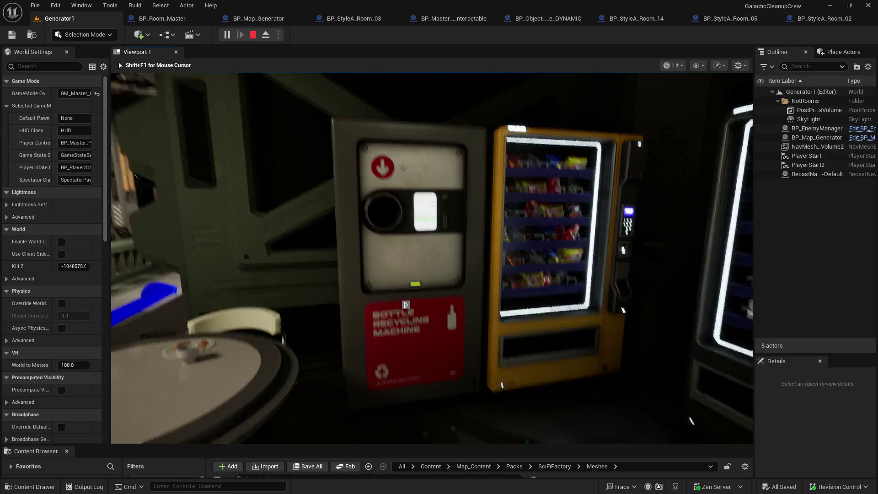
Use the recycling machine twice for two points, then stop the Play in Editor session
key("s")
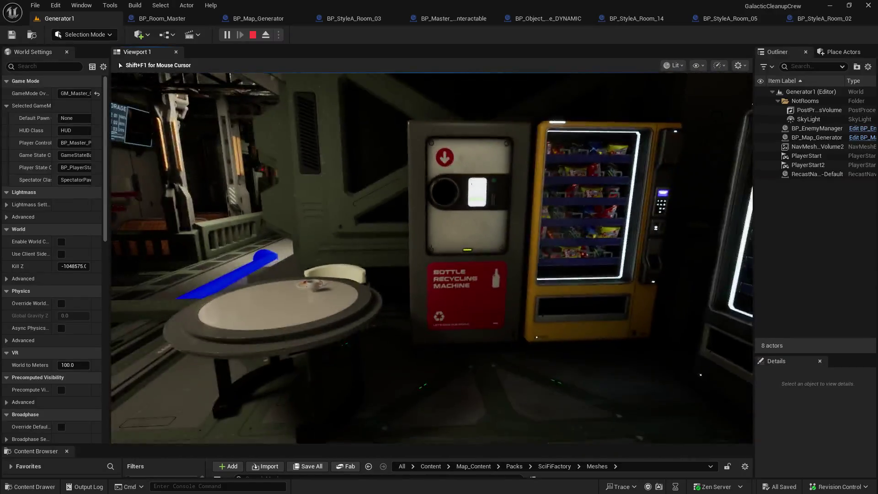
key("w")
key("e")
key("e")
key("s")
key("shift+F1")
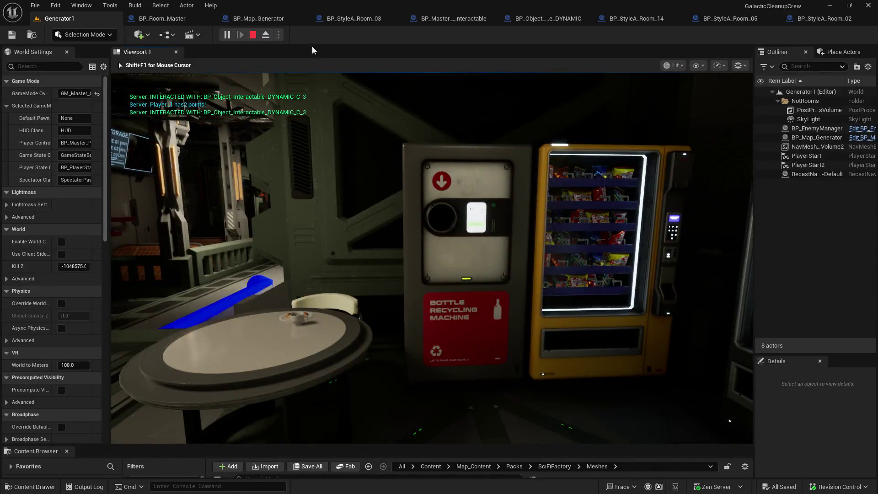
left_click(251, 35)
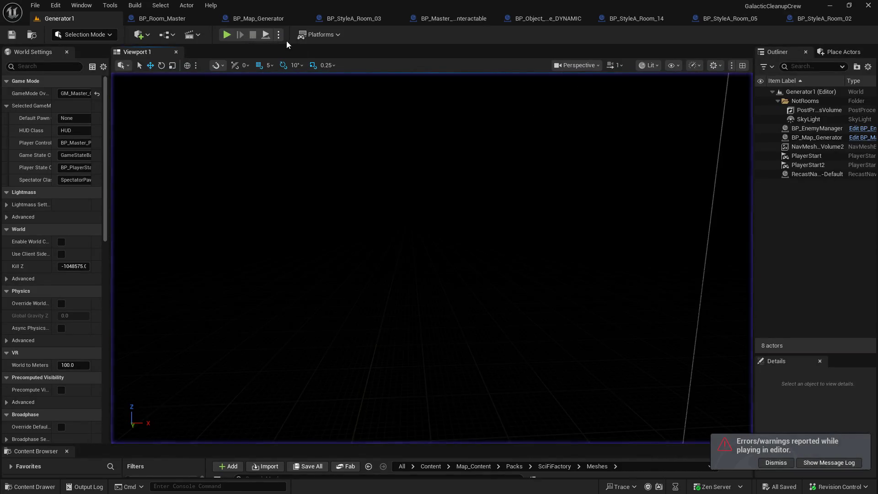